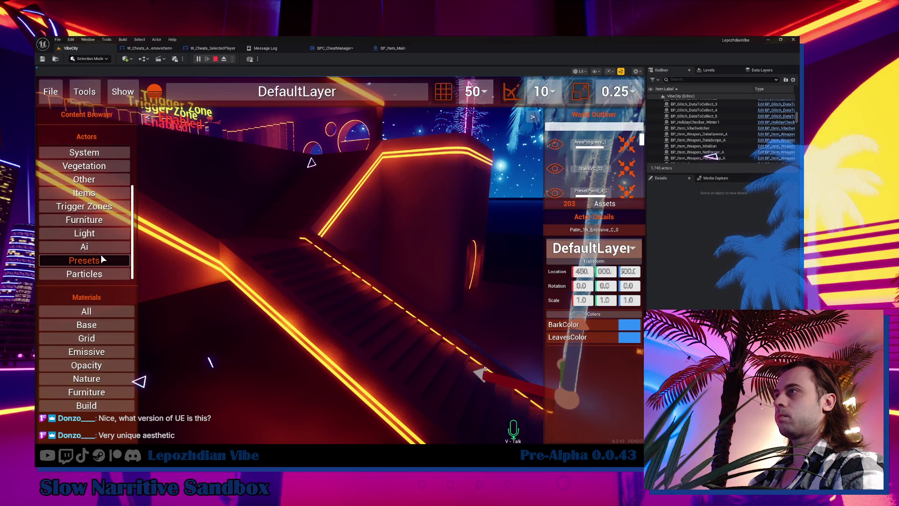
Drop a Cube Dust particle effect onto the staircase, then select the stairs to edit their Emissive_Base colour
{"action": "left_click", "coordinate": [112, 260]}
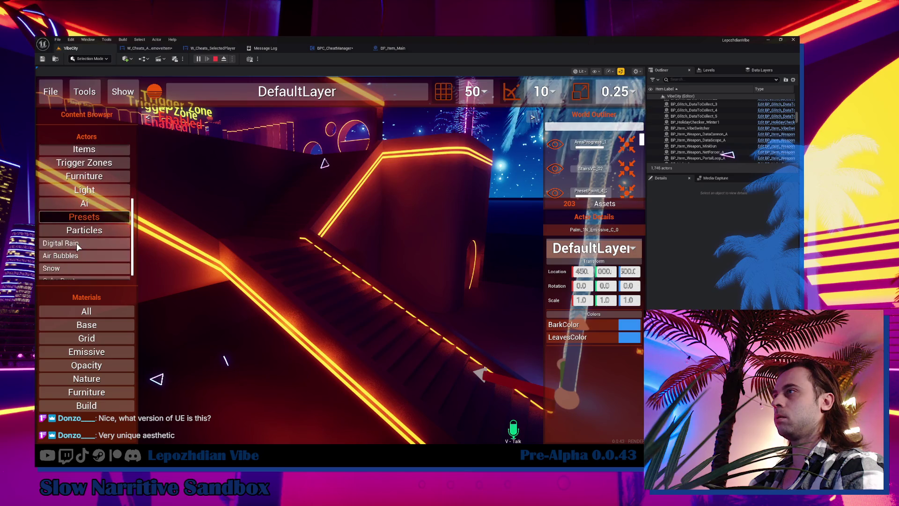
{"action": "scroll", "coordinate": [97, 244], "scroll_direction": "down", "scroll_amount": 1}
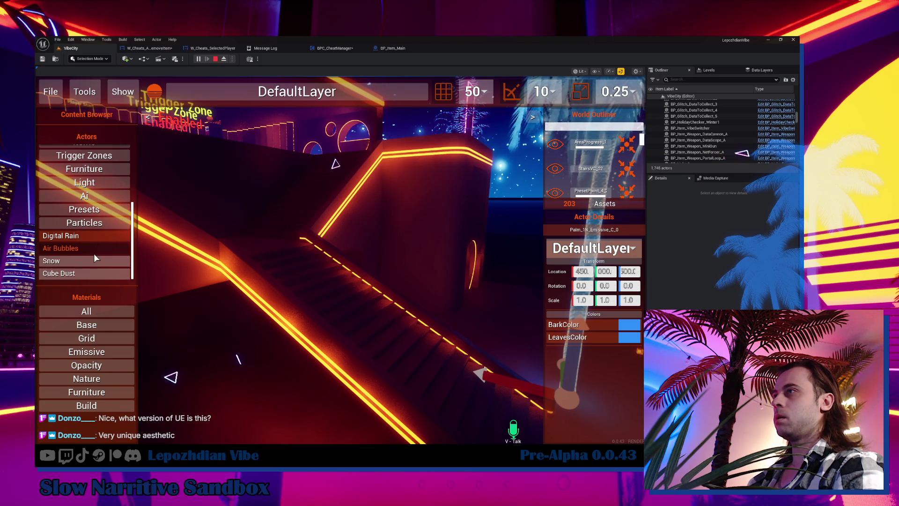
{"action": "left_click_drag", "start_coordinate": [89, 274], "coordinate": [366, 300]}
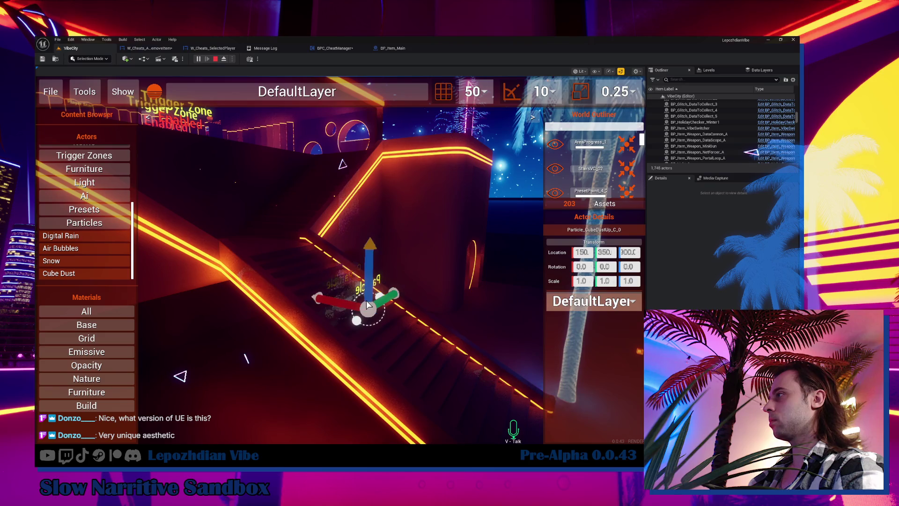
{"action": "key", "text": "w"}
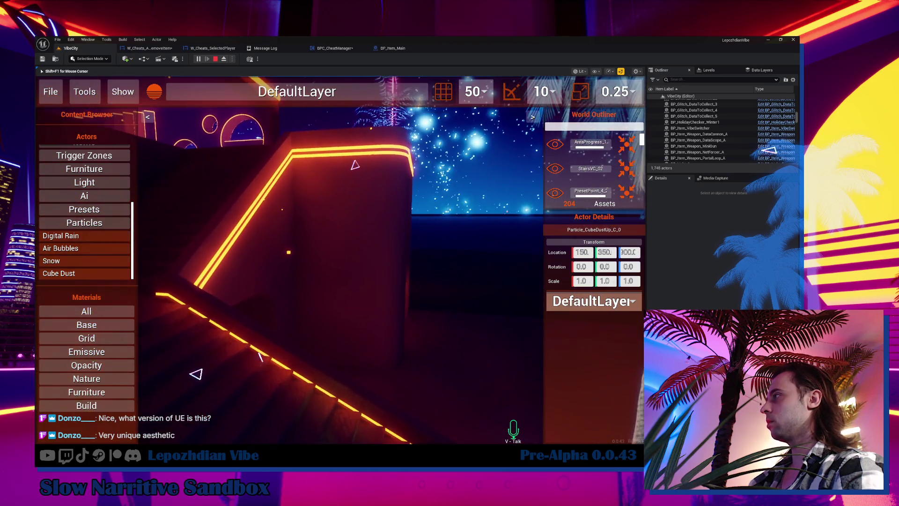
{"action": "key", "text": "f"}
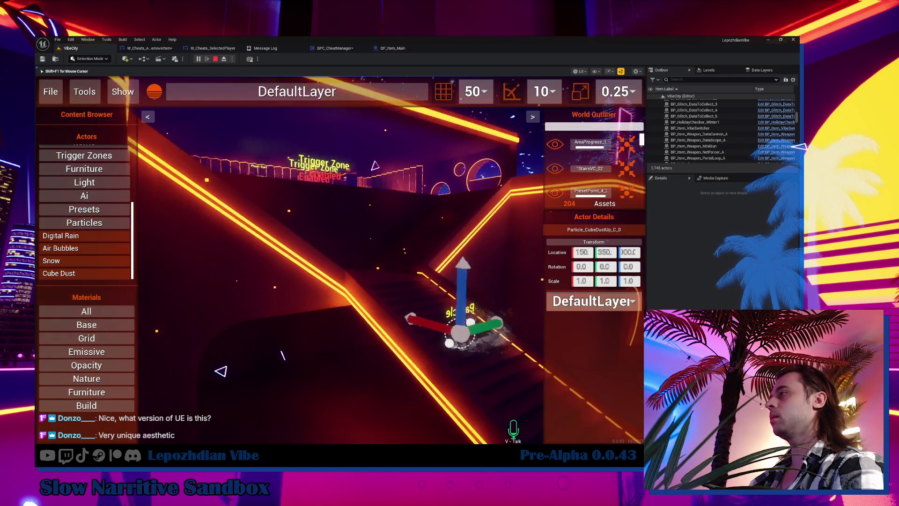
{"action": "left_click", "coordinate": [282, 272]}
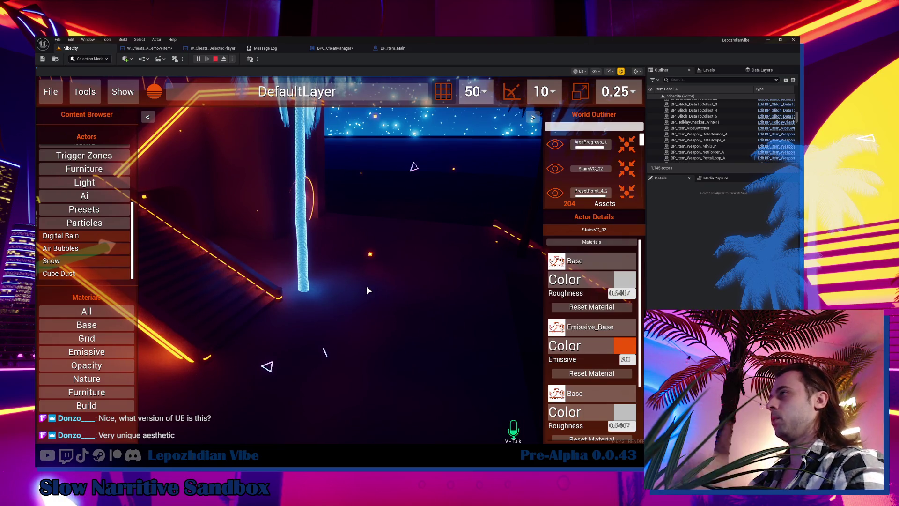
{"action": "left_click", "coordinate": [626, 345]}
Set the stairs' Emissive_Base glow to the blue preset colour
{"action": "left_click", "coordinate": [480, 184]}
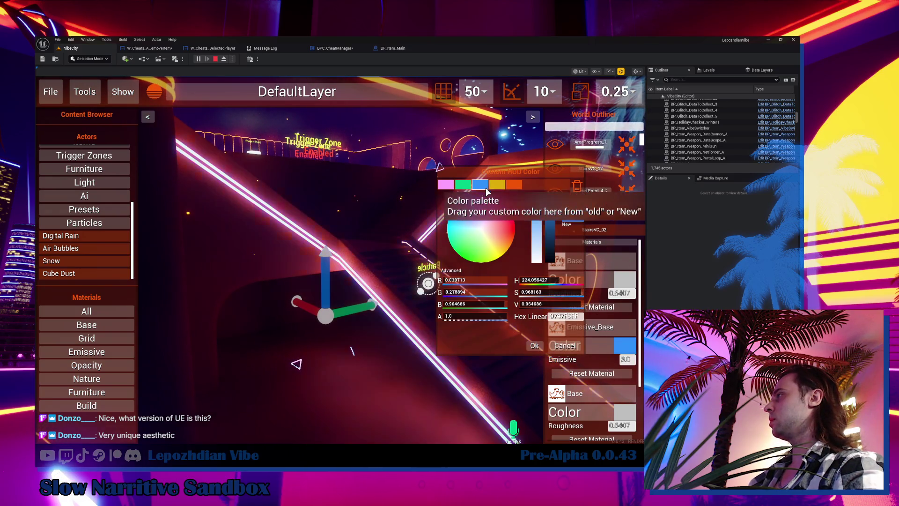
{"action": "left_click", "coordinate": [535, 346]}
{"action": "left_click", "coordinate": [379, 329]}
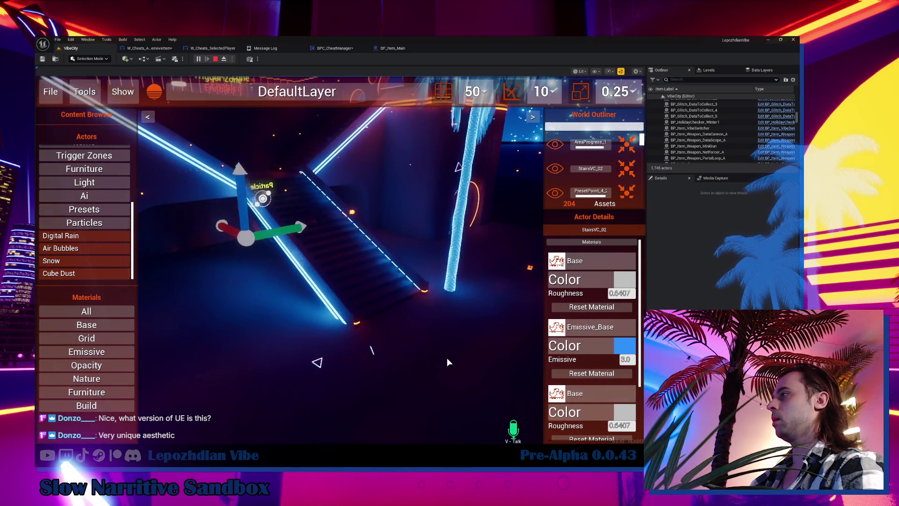
Apply the Dots material to the floor box Box_400x802
{"action": "left_click", "coordinate": [338, 257]}
{"action": "key", "text": "shift+F1"}
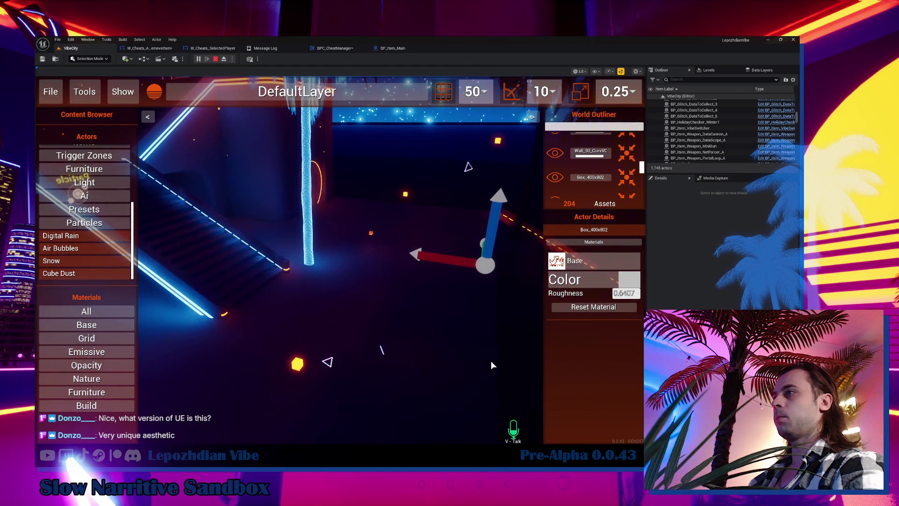
{"action": "left_click", "coordinate": [102, 355]}
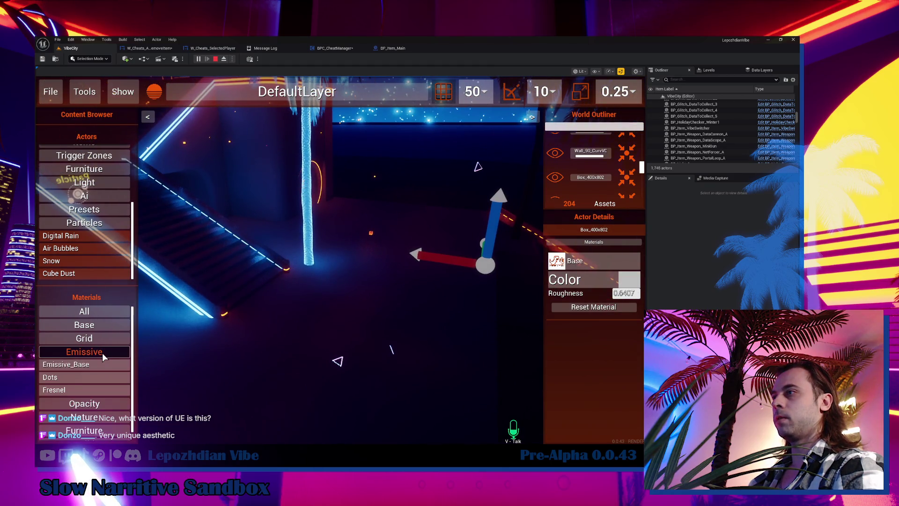
{"action": "left_click_drag", "start_coordinate": [75, 389], "coordinate": [313, 331]}
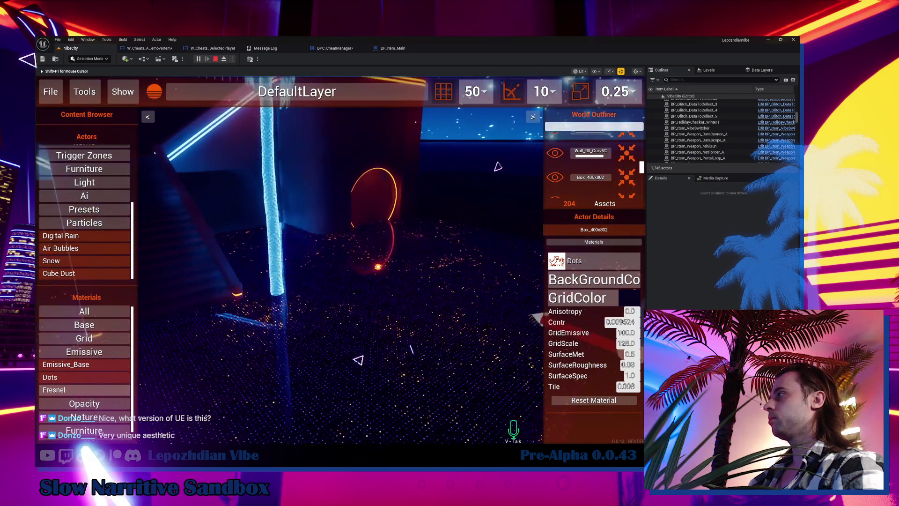
Give wall WallVC_01 the Emissive_Base material with a blue glow
{"action": "key", "text": "shift+F1"}
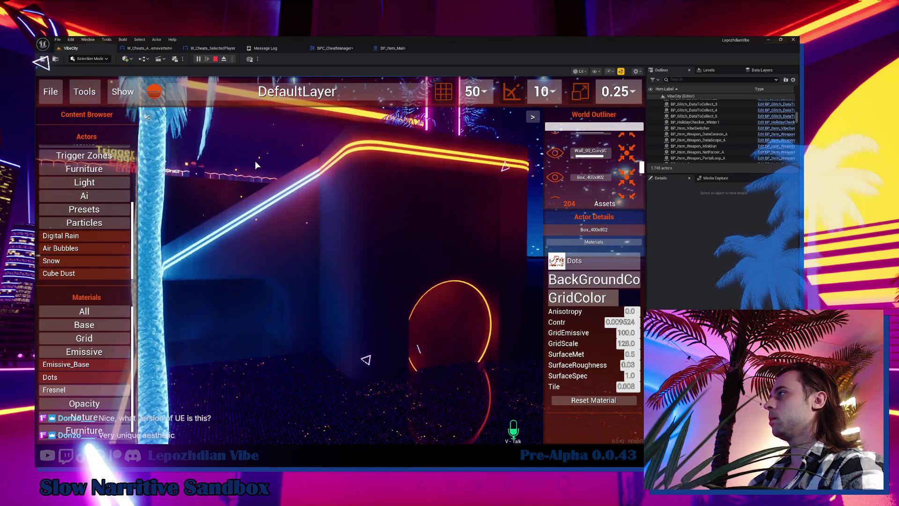
{"action": "left_click", "coordinate": [364, 232]}
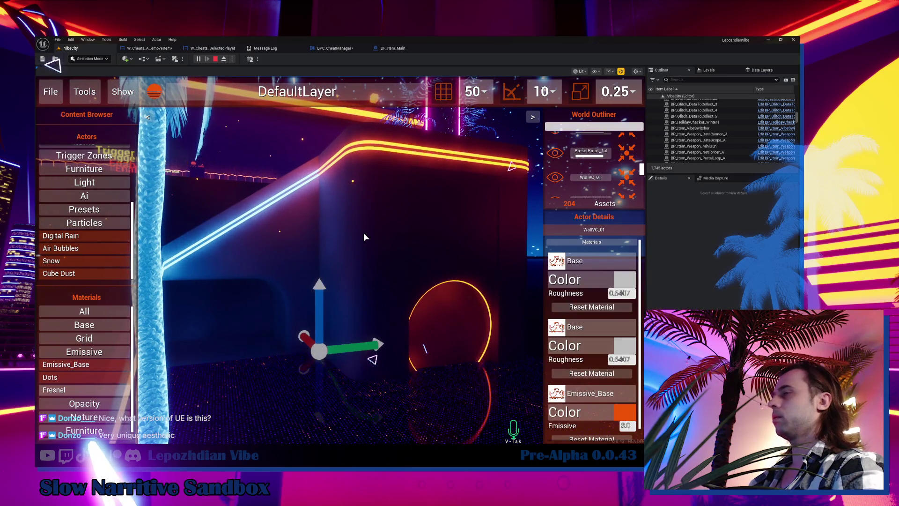
{"action": "left_click", "coordinate": [69, 356]}
{"action": "left_click", "coordinate": [92, 355]}
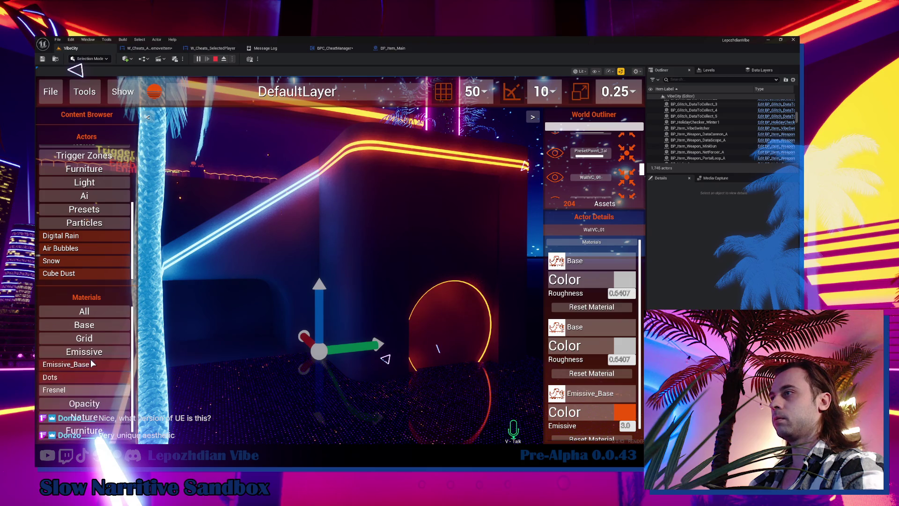
{"action": "left_click_drag", "start_coordinate": [346, 236], "coordinate": [352, 228]}
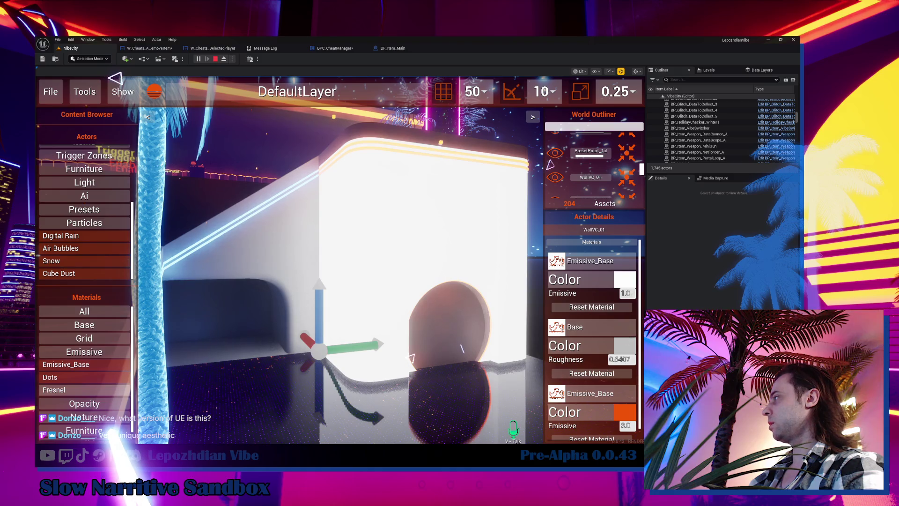
{"action": "left_click", "coordinate": [627, 282]}
{"action": "left_click", "coordinate": [480, 184]}
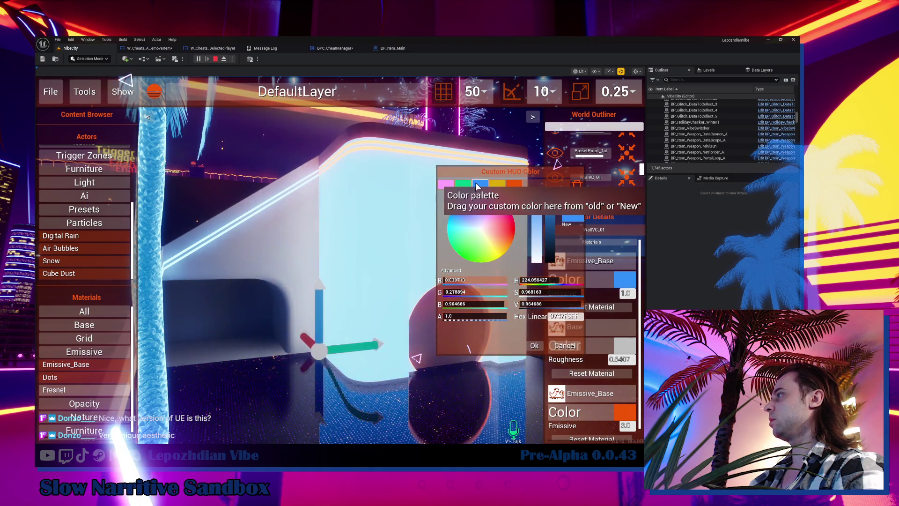
{"action": "left_click", "coordinate": [534, 345]}
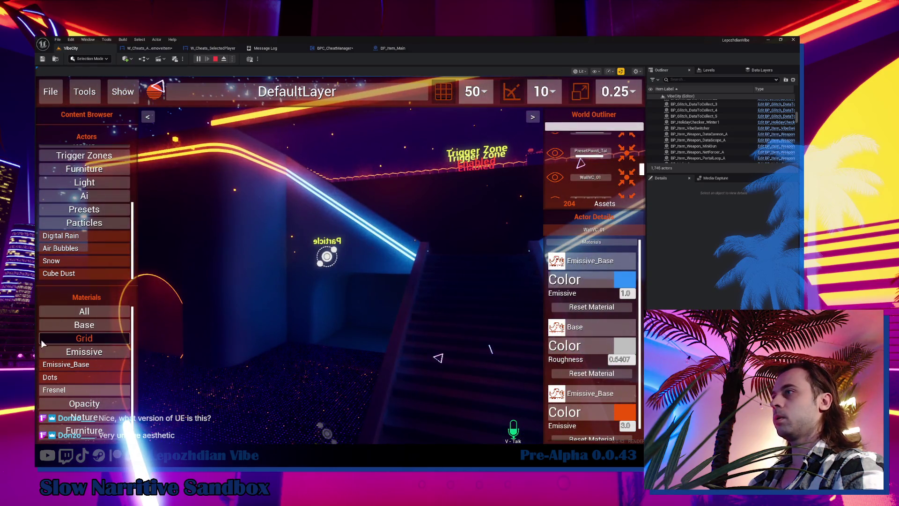
Give the second wall WallVC_2 Emissive_Base with the same blue glow
{"action": "left_click", "coordinate": [79, 368]}
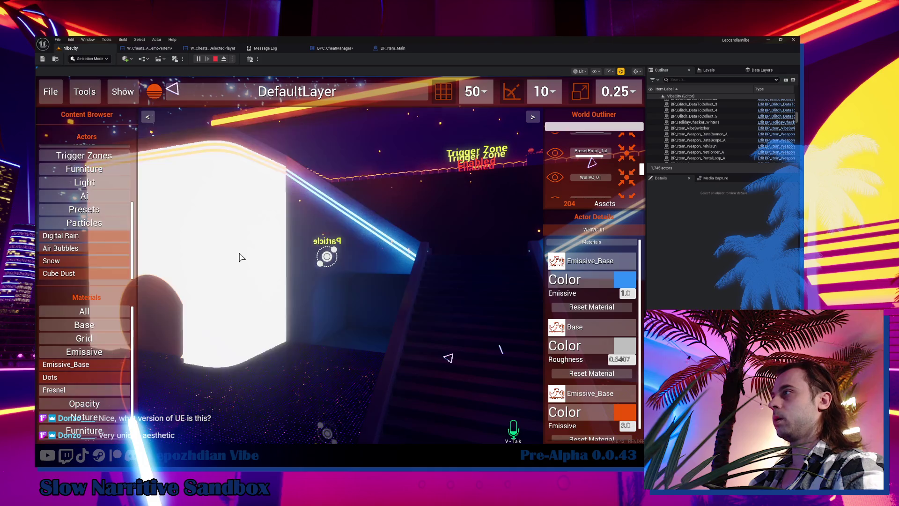
{"action": "left_click", "coordinate": [627, 282]}
{"action": "left_click", "coordinate": [483, 187]}
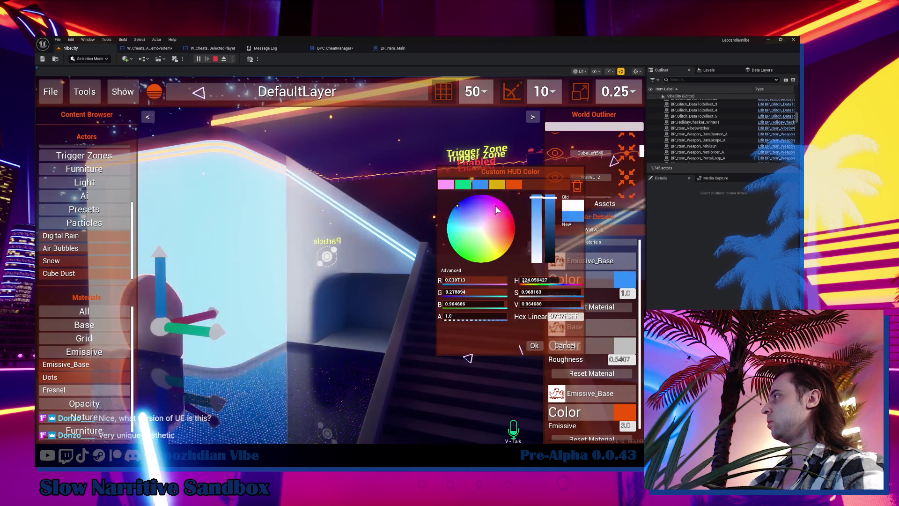
{"action": "left_click", "coordinate": [537, 348]}
{"action": "key", "text": "s"}
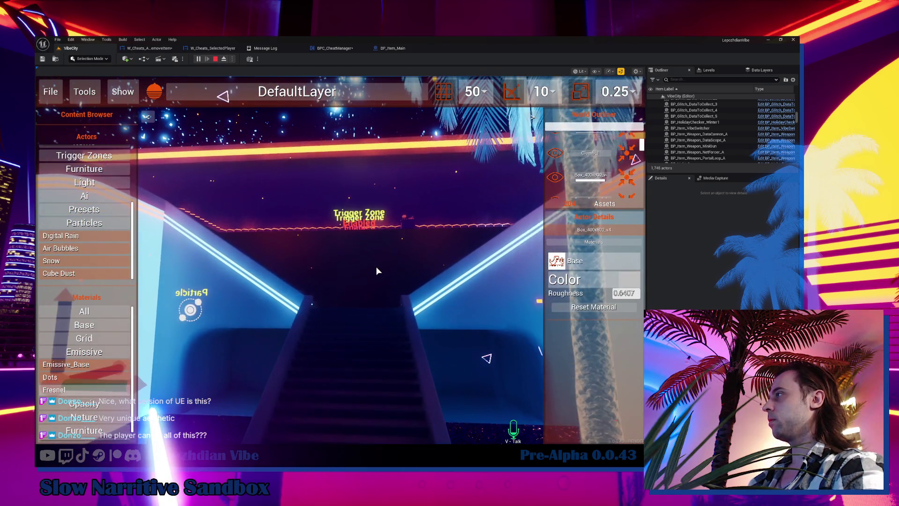
Apply the Grid_C grid material to the box Box_400x800_v4
{"action": "left_click", "coordinate": [375, 266]}
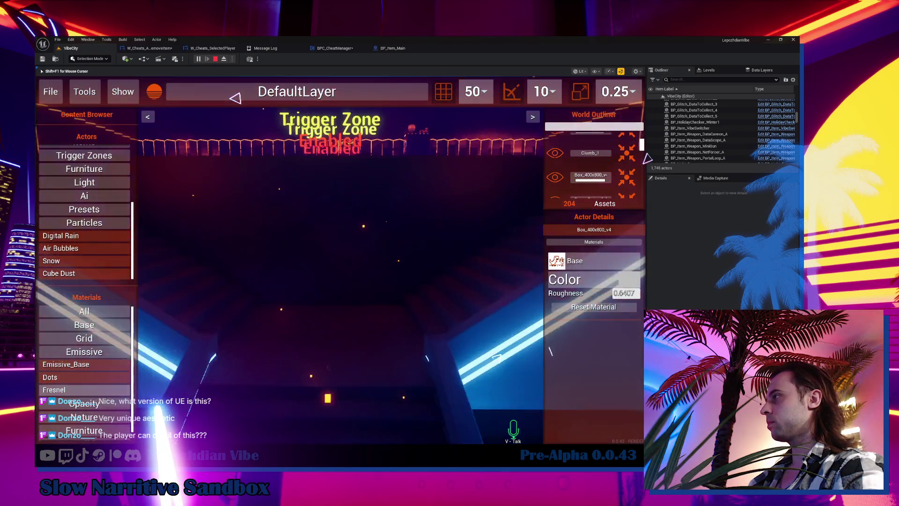
{"action": "key", "text": "shift+F1"}
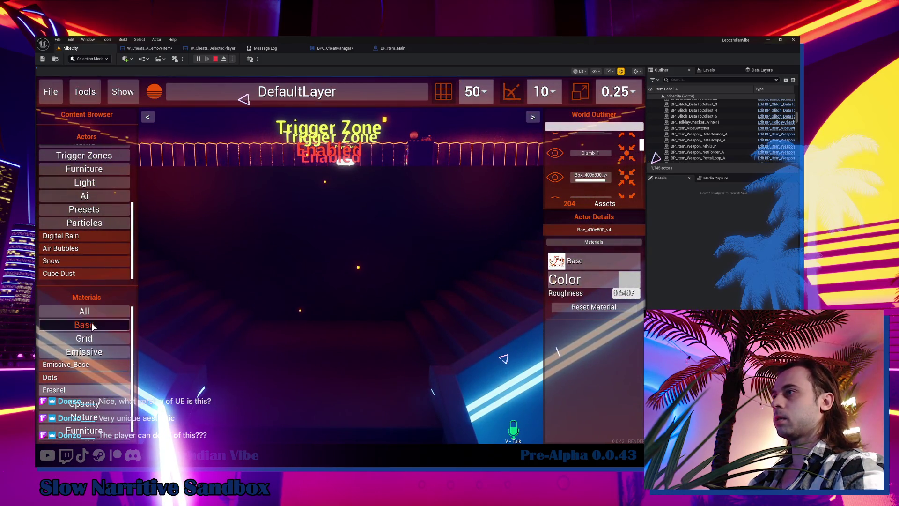
{"action": "left_click", "coordinate": [94, 338]}
{"action": "left_click_drag", "start_coordinate": [52, 376], "coordinate": [333, 249]}
Exit the Vibe Editor back to first-person gameplay
{"action": "key", "text": "shift+F1"}
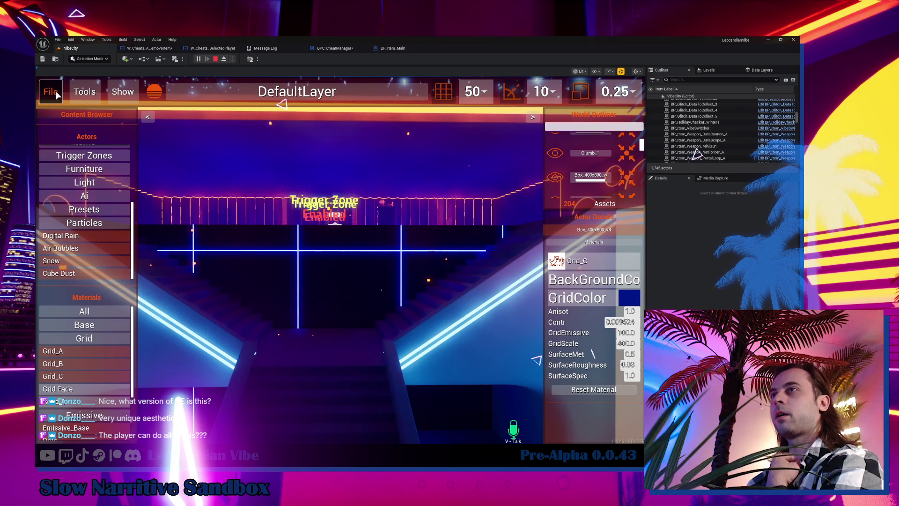
{"action": "left_click", "coordinate": [55, 93]}
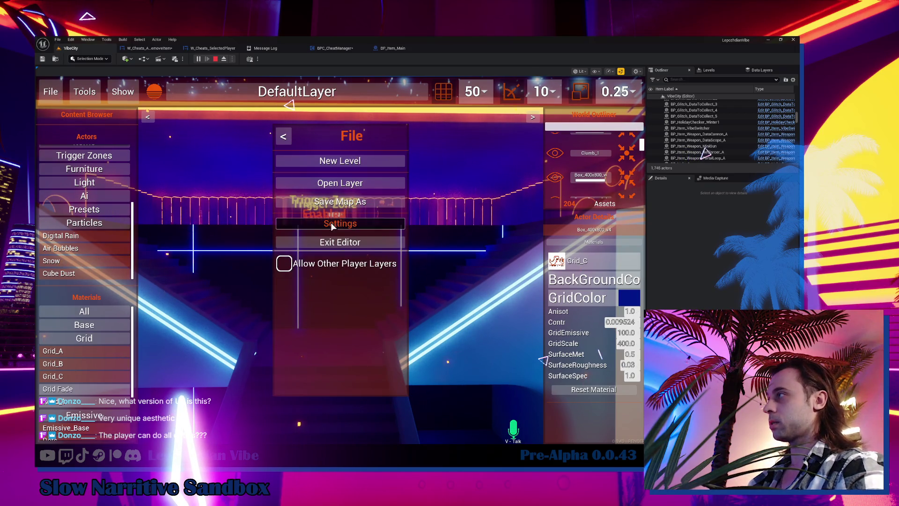
{"action": "left_click", "coordinate": [351, 243]}
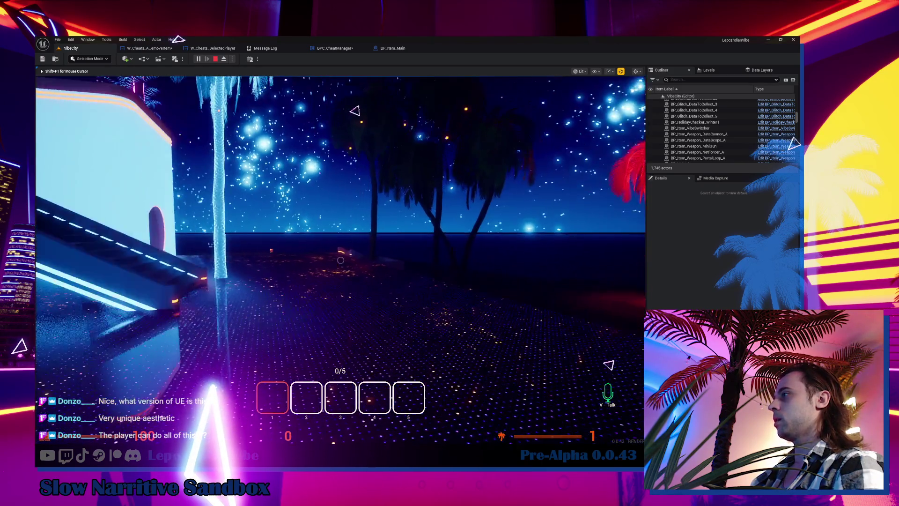
Reopen the Vibe Editor from the in-game menu and show the layers list
{"action": "key", "text": "Tab"}
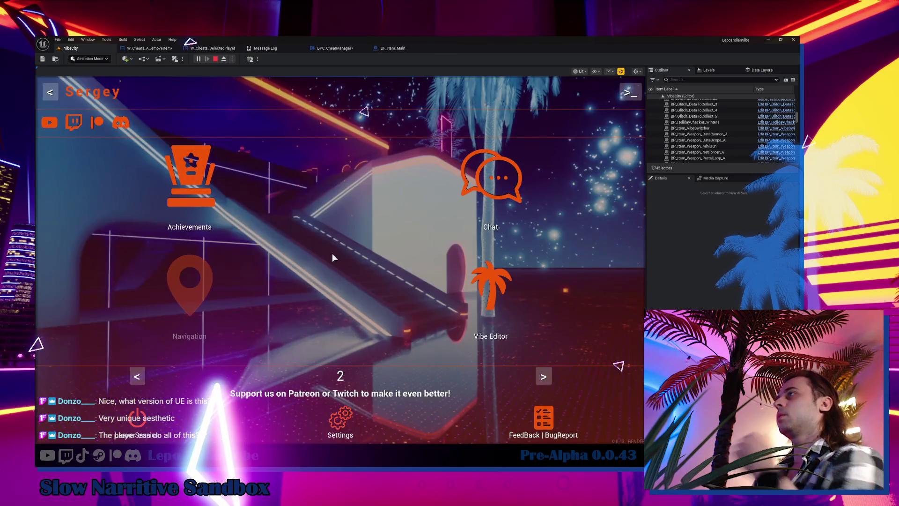
{"action": "left_click", "coordinate": [492, 289]}
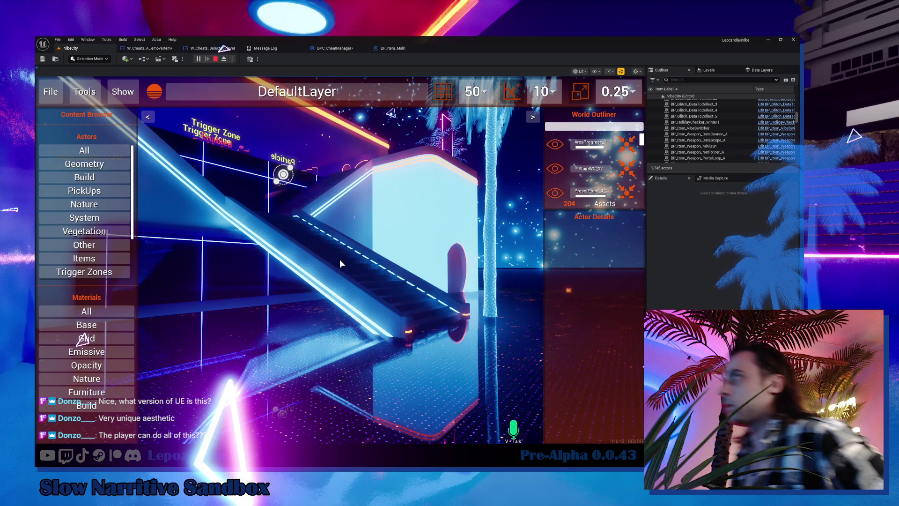
{"action": "left_click", "coordinate": [319, 95]}
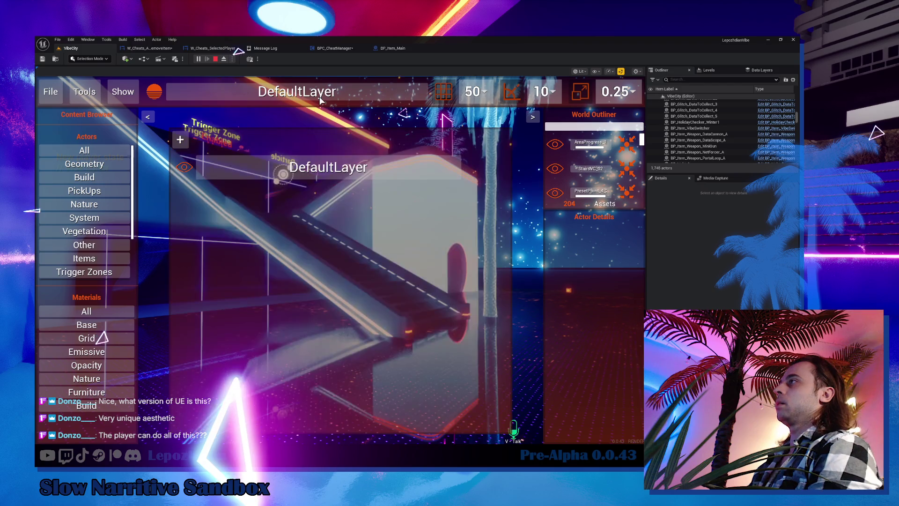
{"action": "left_click", "coordinate": [183, 140]}
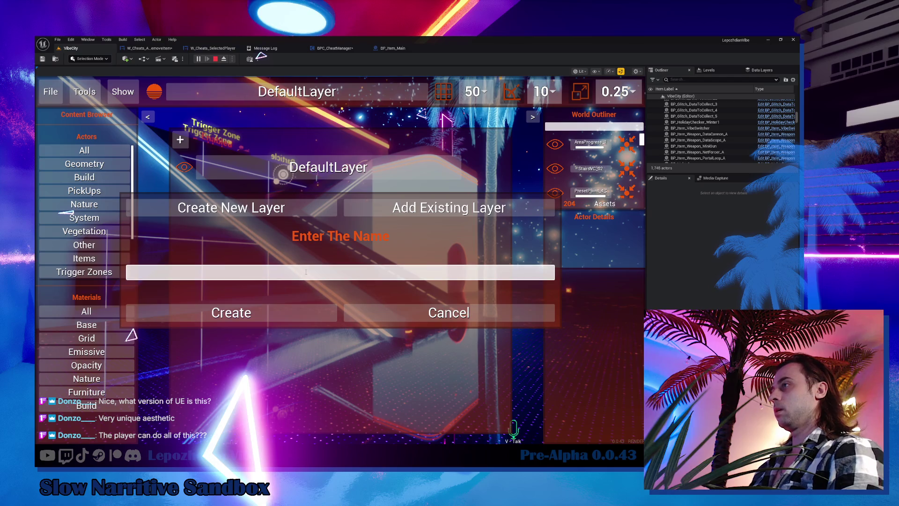
{"action": "type", "text": "11111111111"}
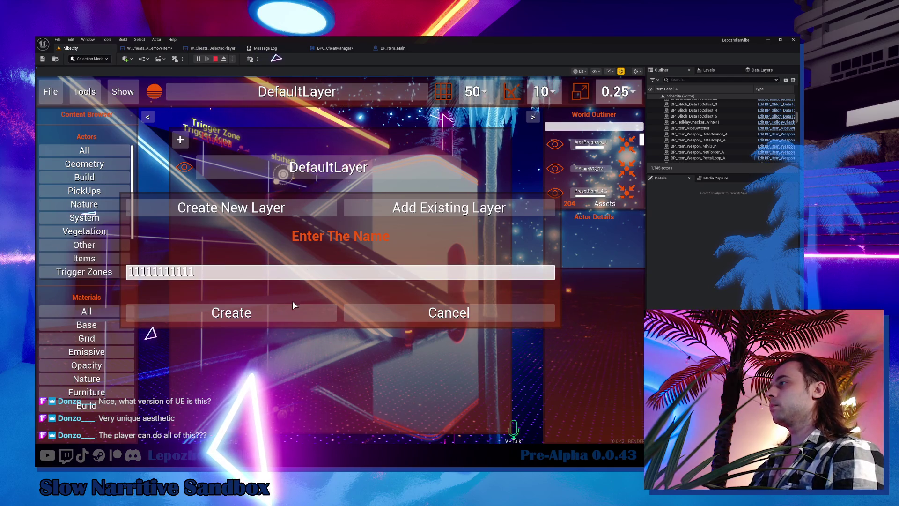
{"action": "left_click", "coordinate": [291, 308]}
{"action": "left_click", "coordinate": [370, 189]}
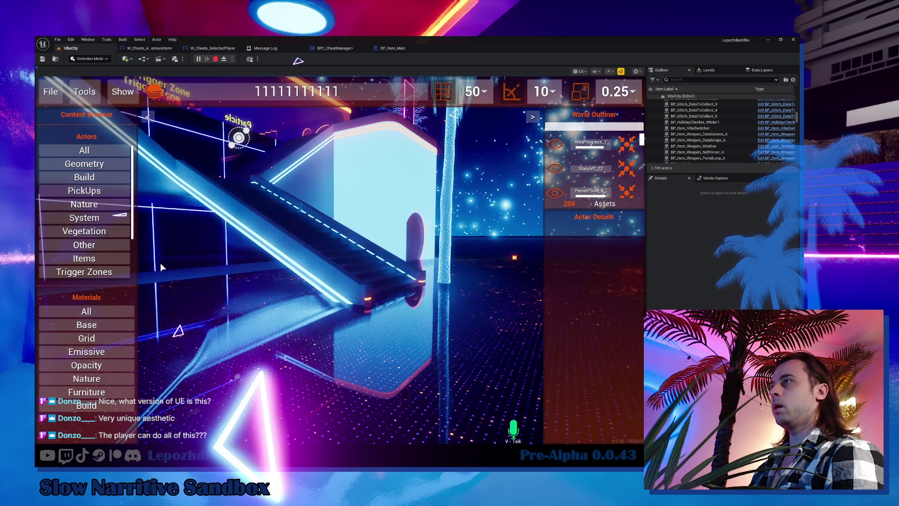
{"action": "left_click", "coordinate": [83, 234]}
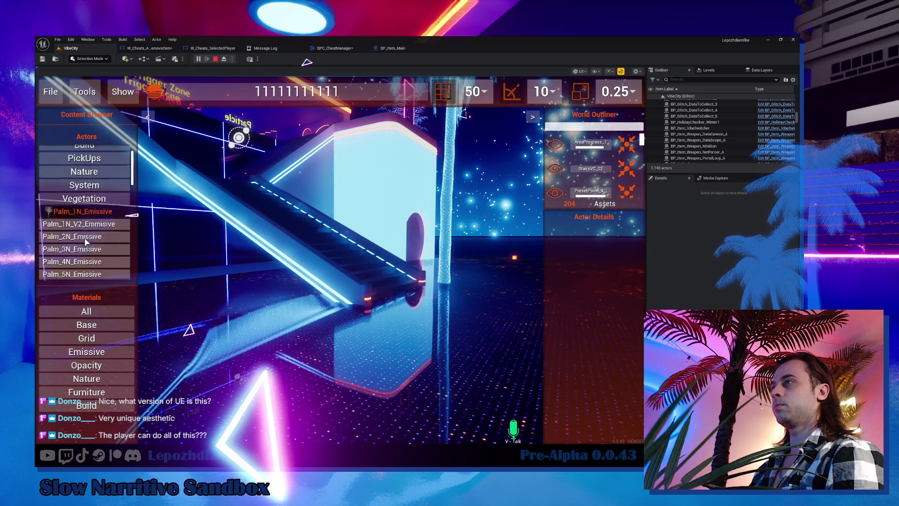
{"action": "scroll", "coordinate": [84, 237], "scroll_direction": "down", "scroll_amount": 5}
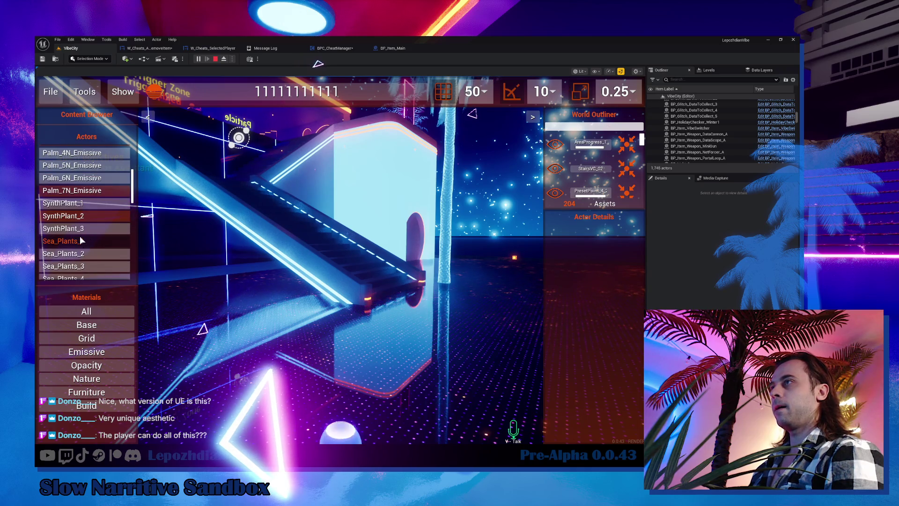
{"action": "left_click_drag", "start_coordinate": [77, 221], "coordinate": [329, 358]}
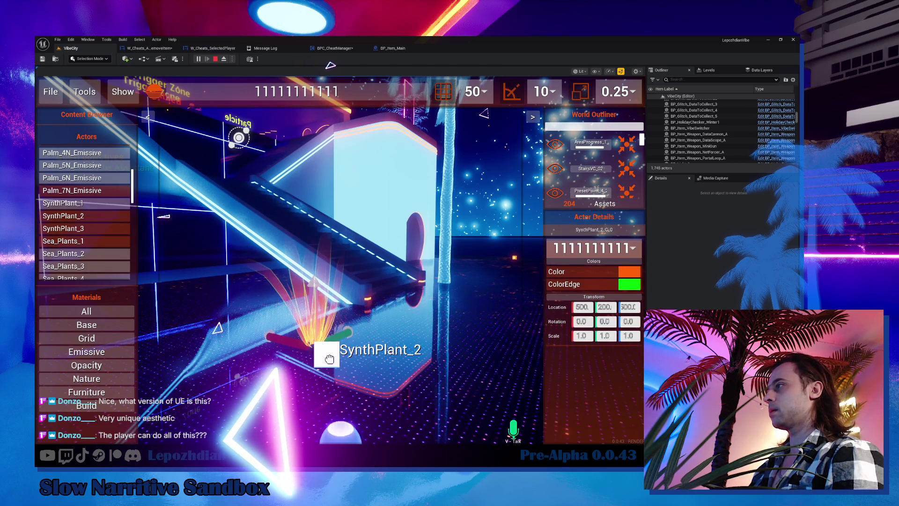
{"action": "left_click", "coordinate": [406, 303]}
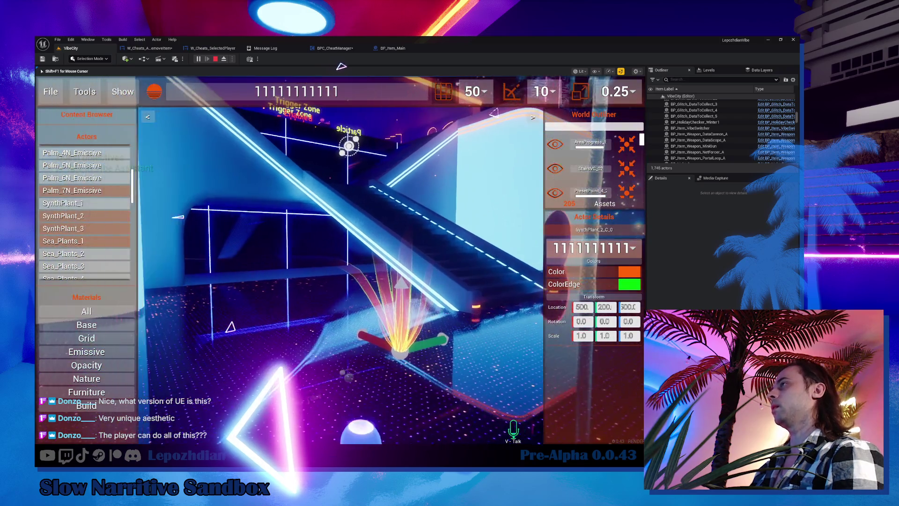
{"action": "key", "text": "shift+F1"}
{"action": "left_click", "coordinate": [233, 89]}
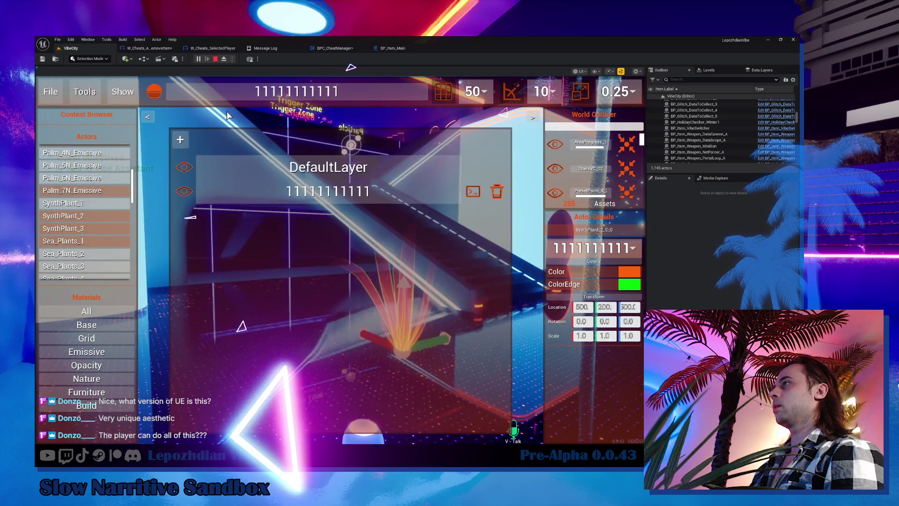
{"action": "left_click", "coordinate": [186, 193]}
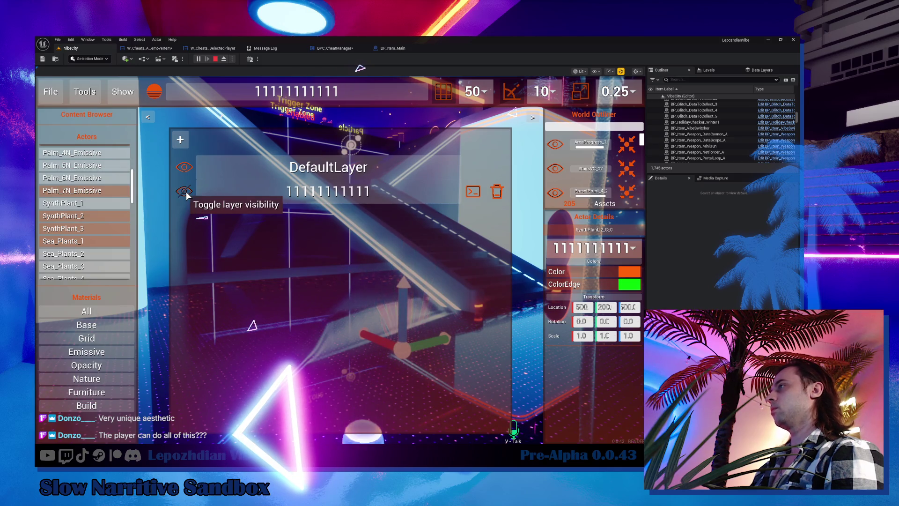
{"action": "key", "text": "Tab"}
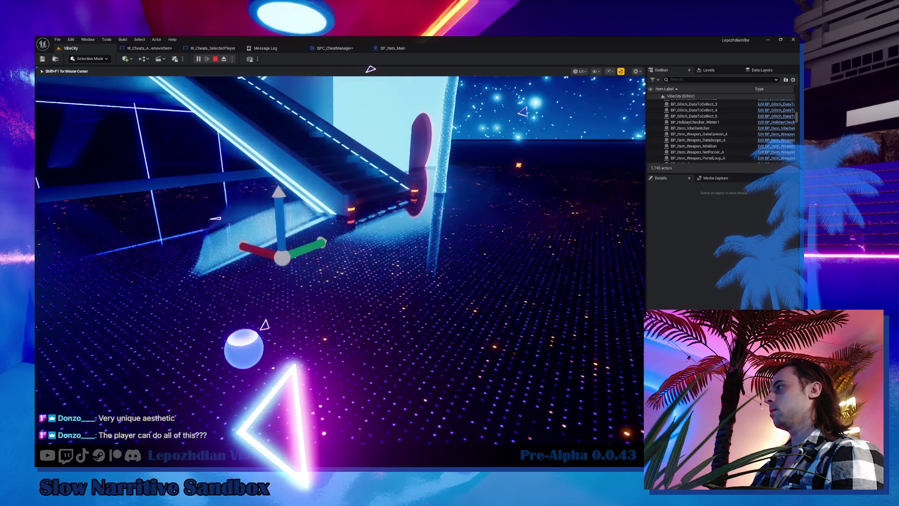
{"action": "key", "text": "Tab"}
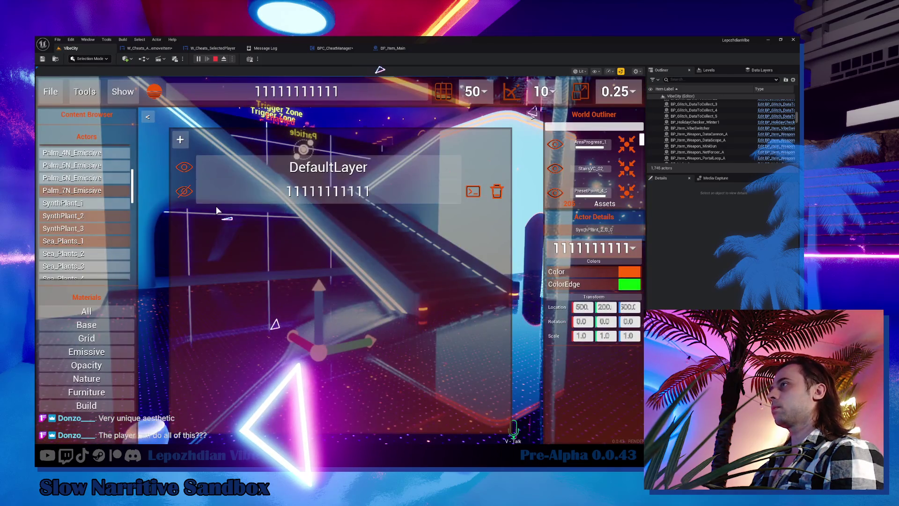
{"action": "left_click", "coordinate": [190, 194]}
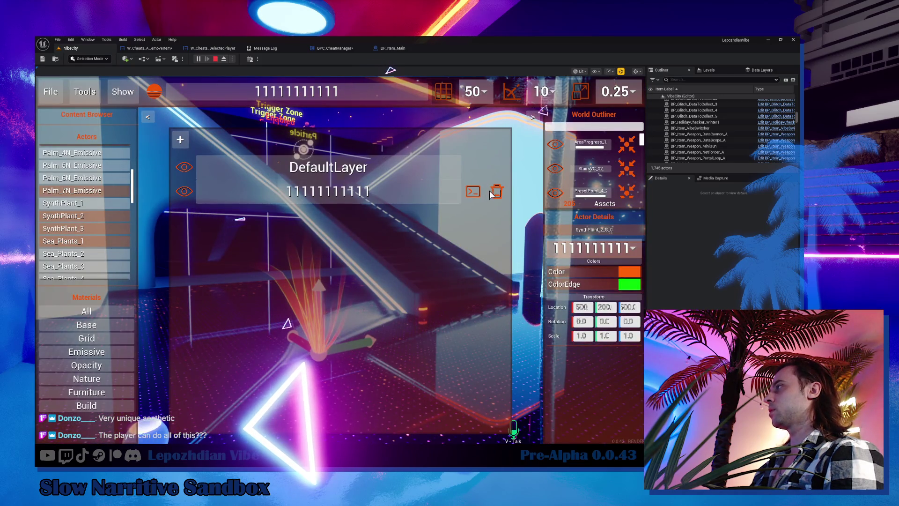
{"action": "left_click", "coordinate": [491, 193]}
{"action": "left_click", "coordinate": [327, 280]}
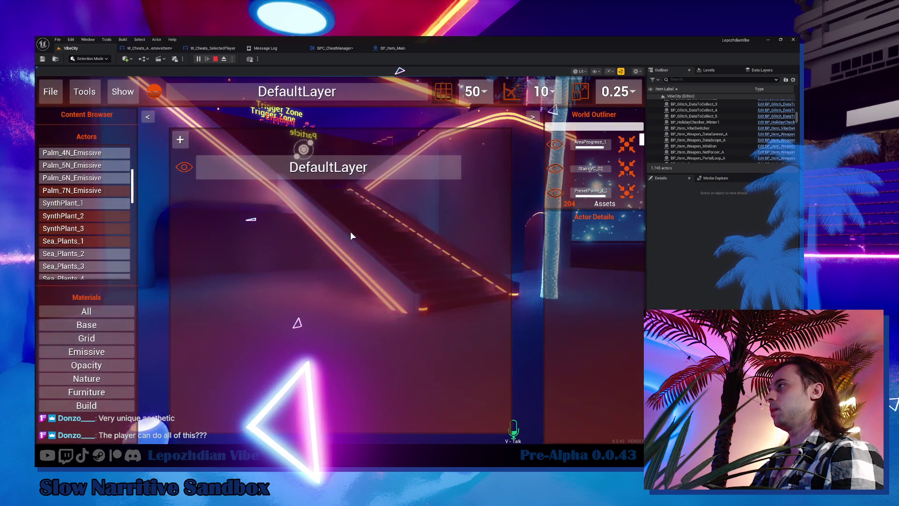
Reapply Grid_C to Box_400x800_v4, then select the StairsVC_02 staircase
{"action": "left_click_drag", "start_coordinate": [372, 266], "coordinate": [599, 301]}
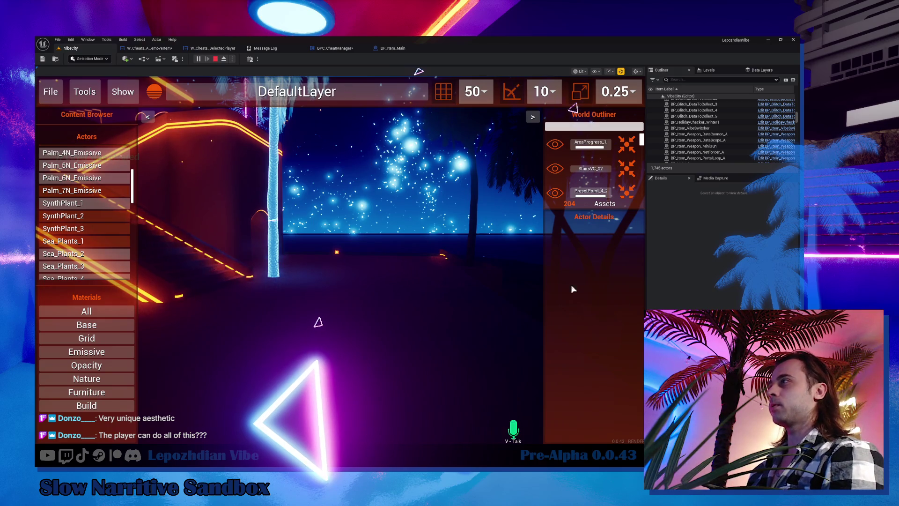
{"action": "left_click", "coordinate": [384, 358]}
{"action": "key", "text": "shift+F1"}
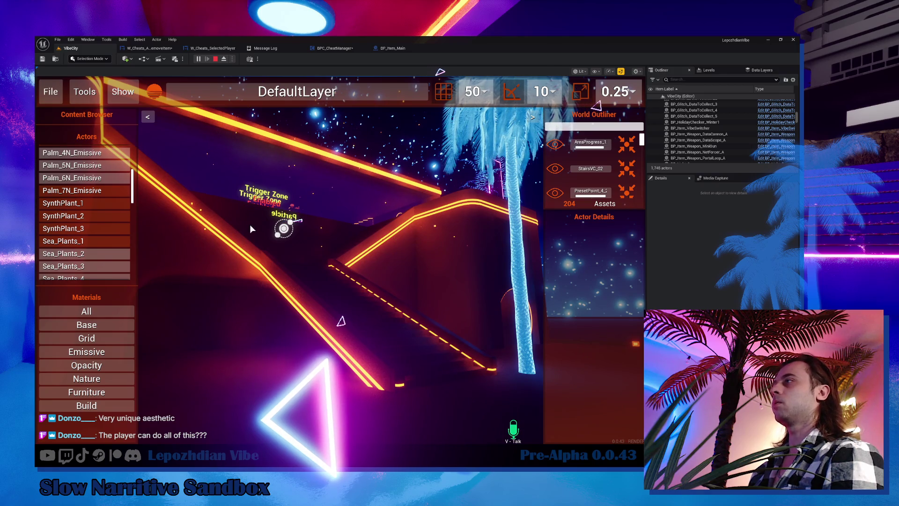
{"action": "left_click", "coordinate": [296, 237]}
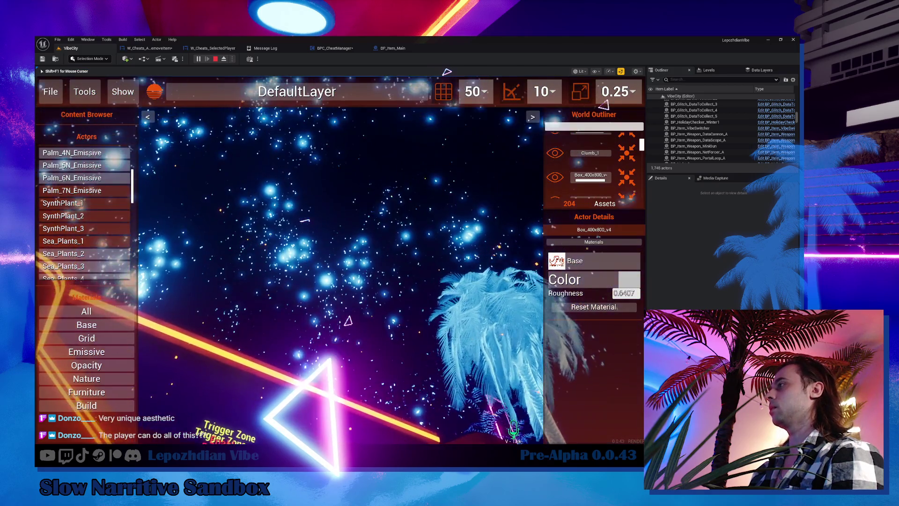
{"action": "key", "text": "shift+F1"}
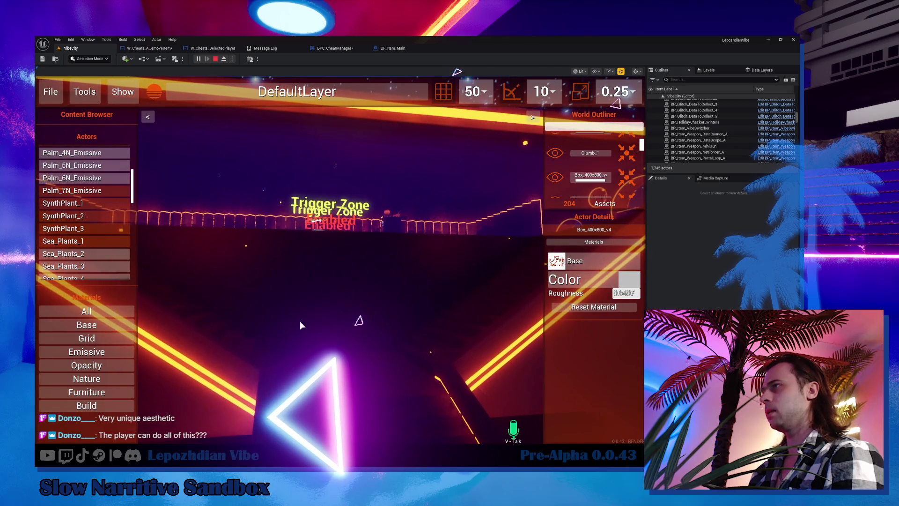
{"action": "left_click", "coordinate": [96, 338]}
{"action": "mouse_move", "coordinate": [91, 377]}
{"action": "left_mouse_down"}
{"action": "mouse_move", "coordinate": [83, 372]}
{"action": "mouse_move", "coordinate": [355, 290]}
{"action": "left_mouse_up"}
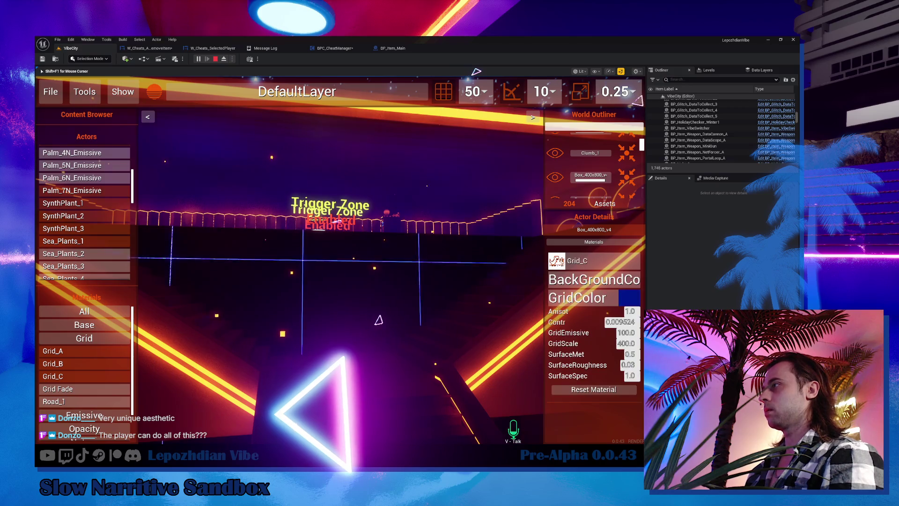
{"action": "left_click", "coordinate": [330, 294]}
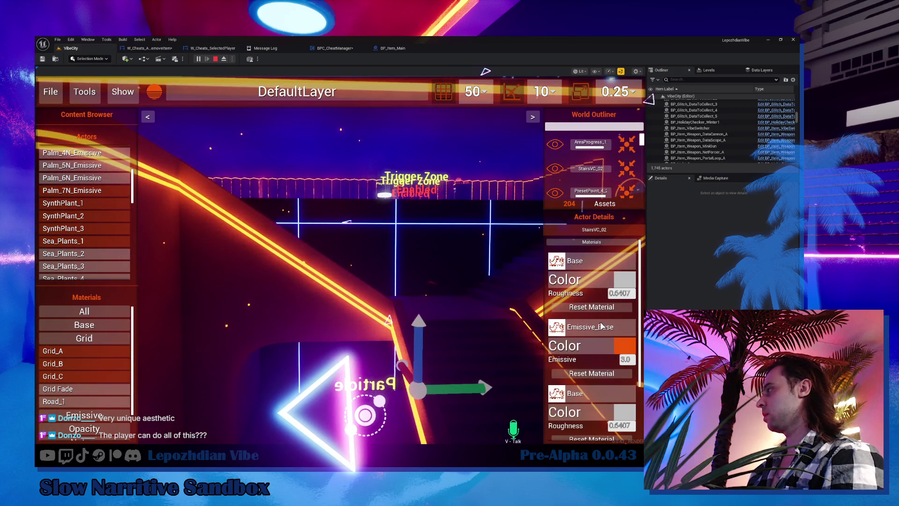
Change the selected actor's Emissive_Base colour to blue
{"action": "left_click", "coordinate": [624, 349]}
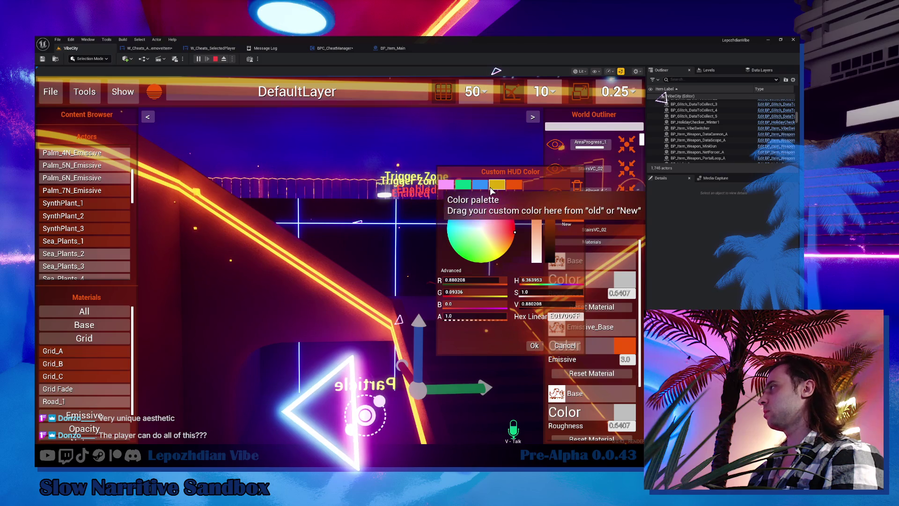
{"action": "left_click", "coordinate": [480, 184]}
{"action": "left_click", "coordinate": [534, 345]}
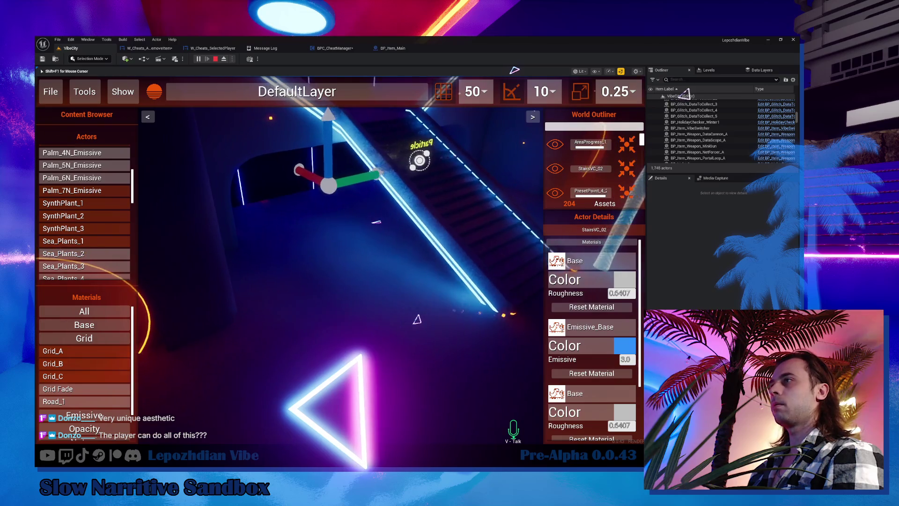
Apply Emissive_Base to the glowing pillar and the Dots material to the wall
{"action": "key", "text": "shift+F1"}
{"action": "left_click", "coordinate": [106, 324]}
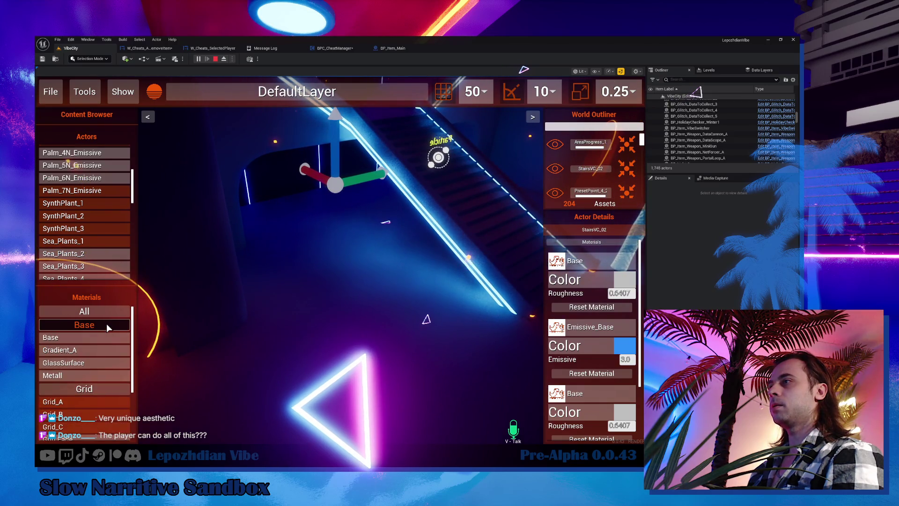
{"action": "left_click", "coordinate": [86, 326]}
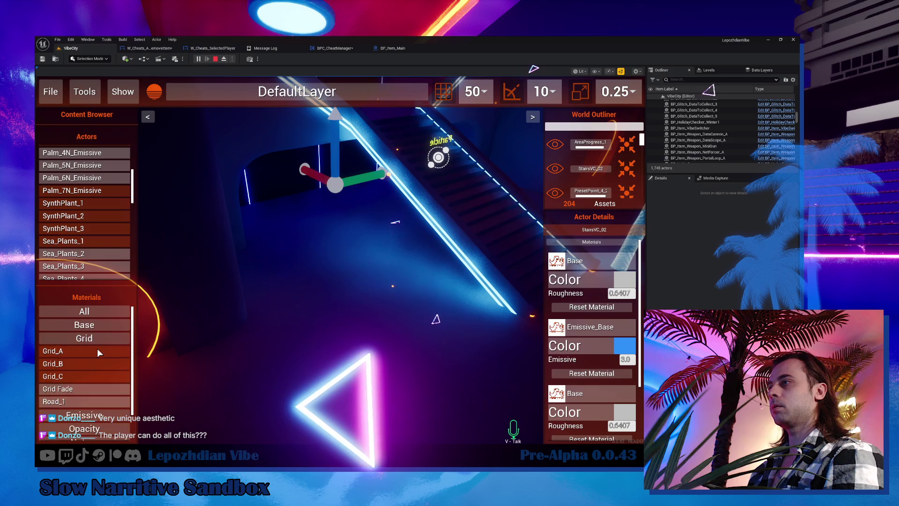
{"action": "left_click", "coordinate": [97, 352]}
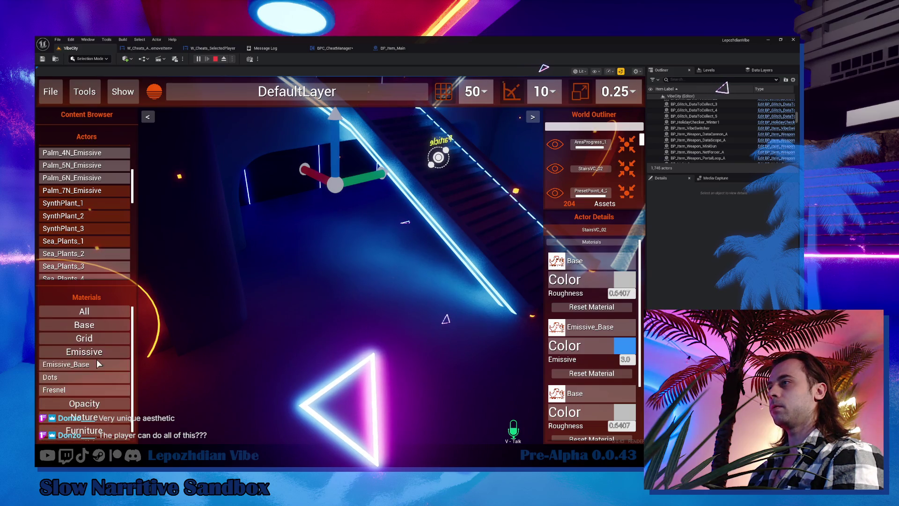
{"action": "mouse_move", "coordinate": [138, 324]}
{"action": "left_mouse_down"}
{"action": "mouse_move", "coordinate": [185, 246]}
{"action": "mouse_move", "coordinate": [188, 263]}
{"action": "left_mouse_up"}
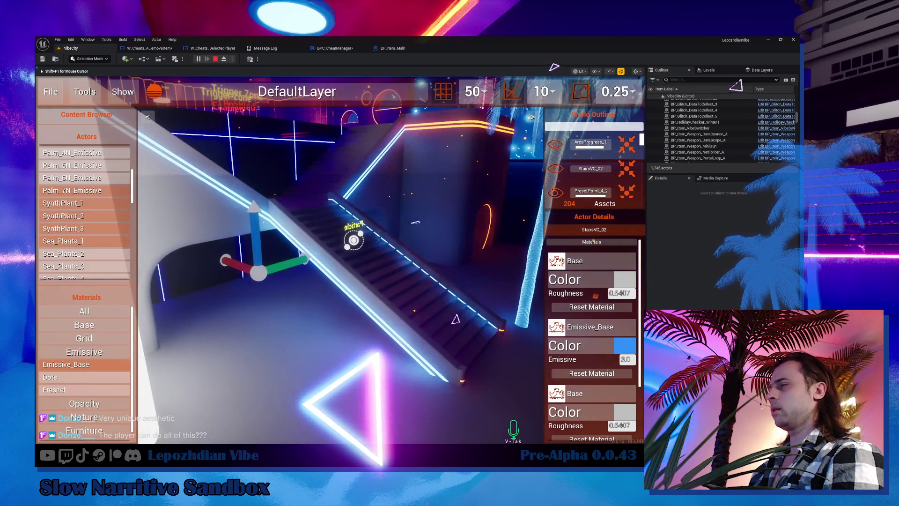
{"action": "mouse_move", "coordinate": [101, 361]}
{"action": "left_mouse_down"}
{"action": "mouse_move", "coordinate": [423, 197]}
{"action": "mouse_move", "coordinate": [425, 209]}
{"action": "left_mouse_up"}
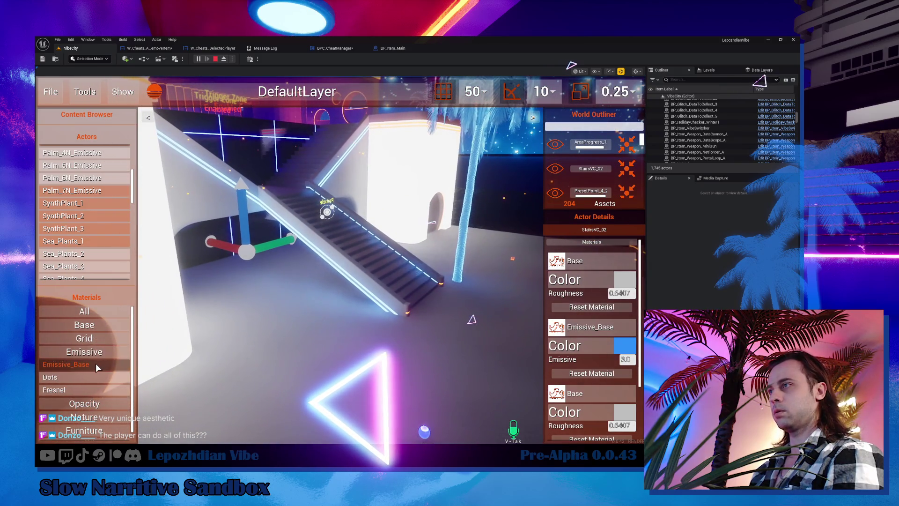
{"action": "mouse_move", "coordinate": [93, 376]}
{"action": "left_mouse_down"}
{"action": "mouse_move", "coordinate": [90, 368]}
{"action": "mouse_move", "coordinate": [323, 351]}
{"action": "left_mouse_up"}
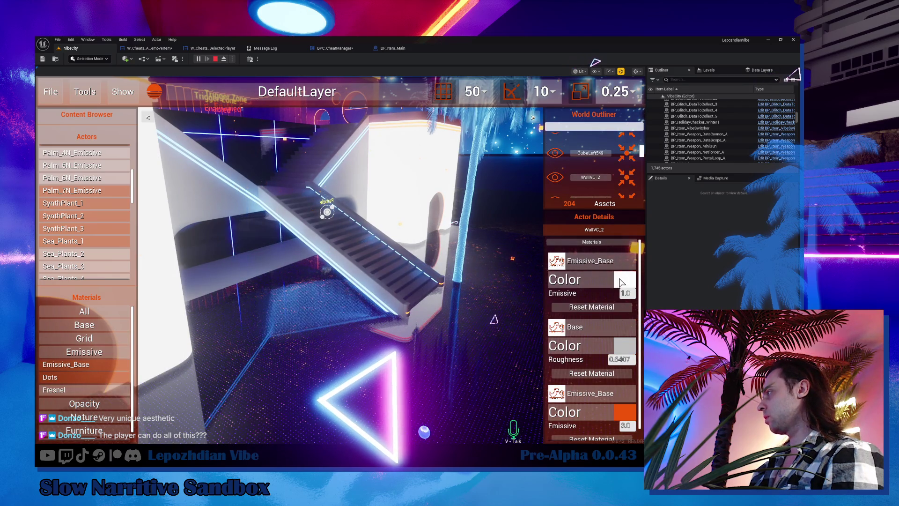
Set the emissive glow of walls WallVC_01 and WallVC_2 to blue
{"action": "left_click", "coordinate": [625, 280]}
{"action": "left_click", "coordinate": [480, 184]}
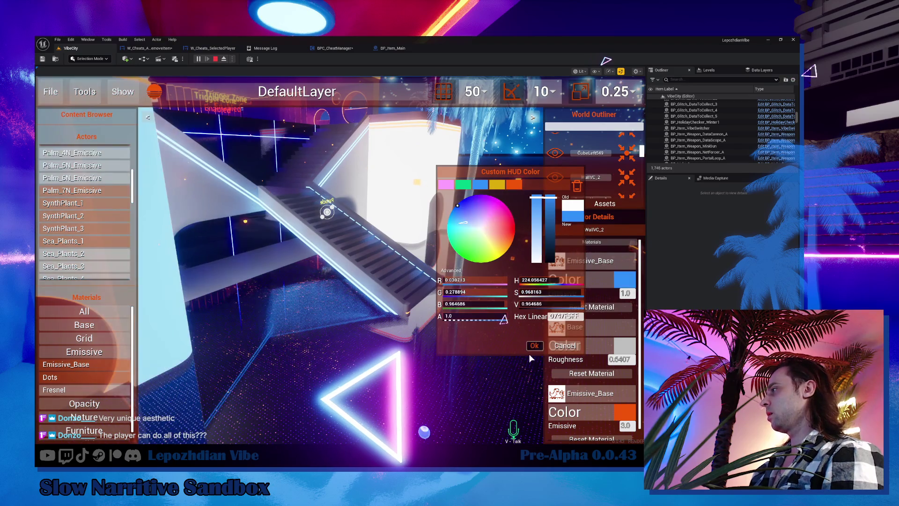
{"action": "left_click", "coordinate": [533, 346]}
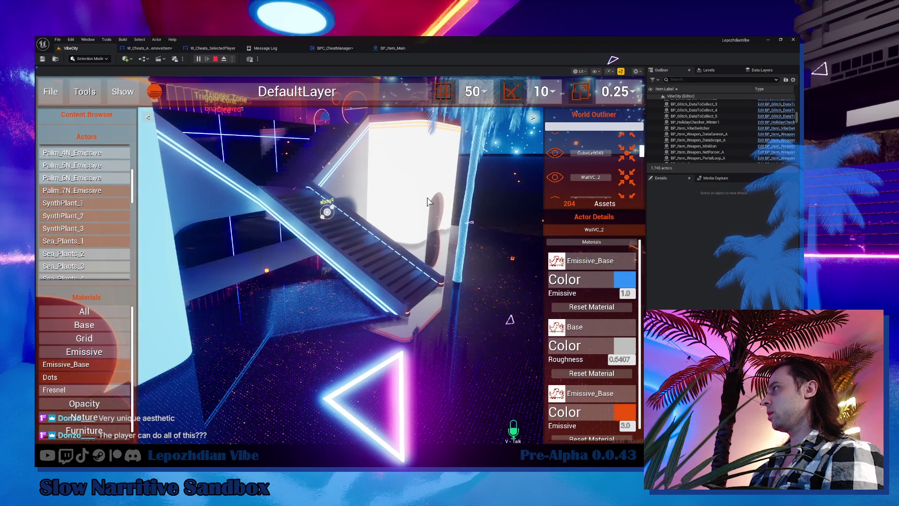
{"action": "left_click", "coordinate": [621, 281]}
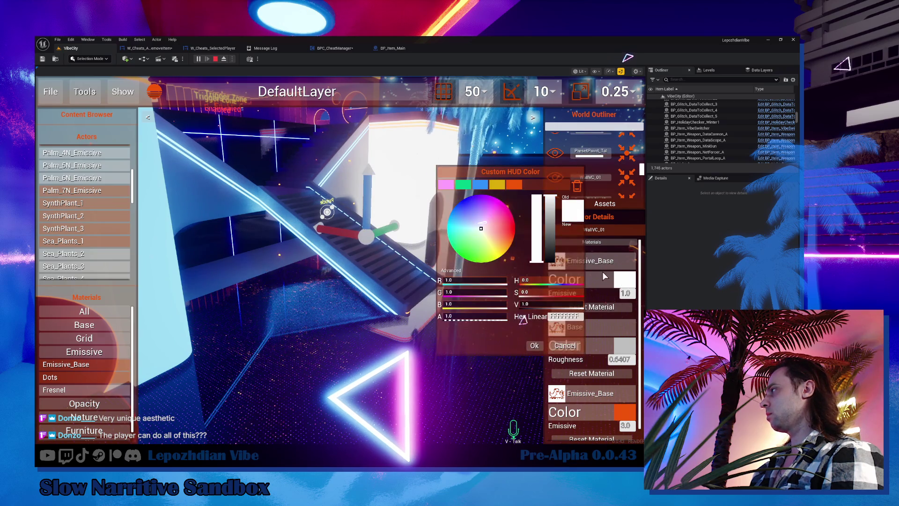
{"action": "left_click", "coordinate": [480, 184]}
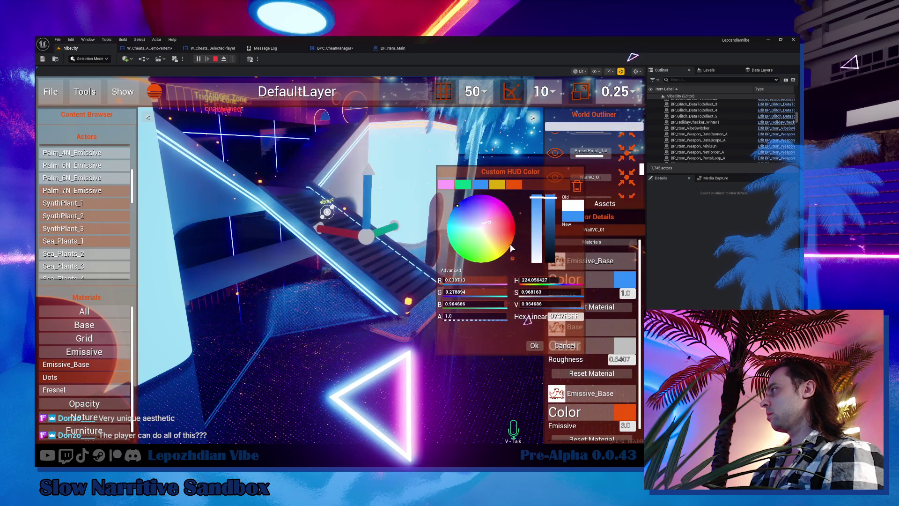
{"action": "left_click", "coordinate": [534, 346]}
{"action": "left_click", "coordinate": [499, 338]}
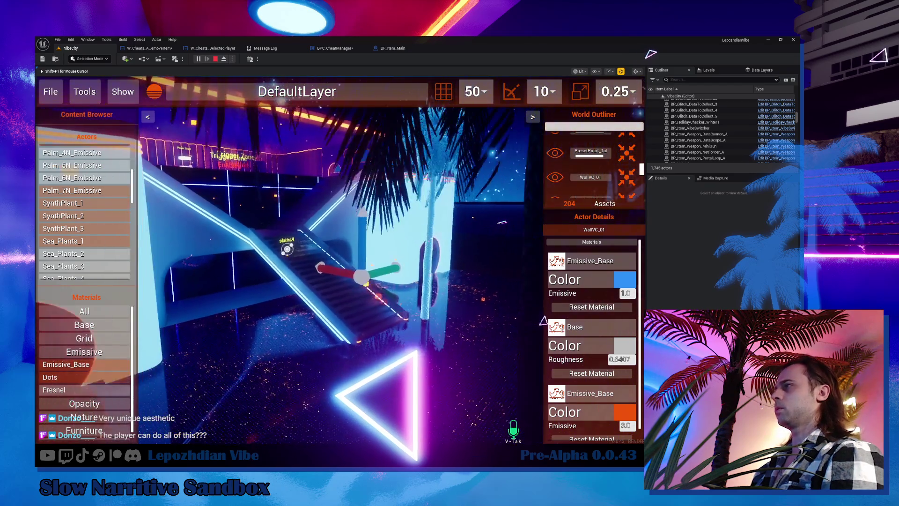
{"action": "key", "text": "shift+F1"}
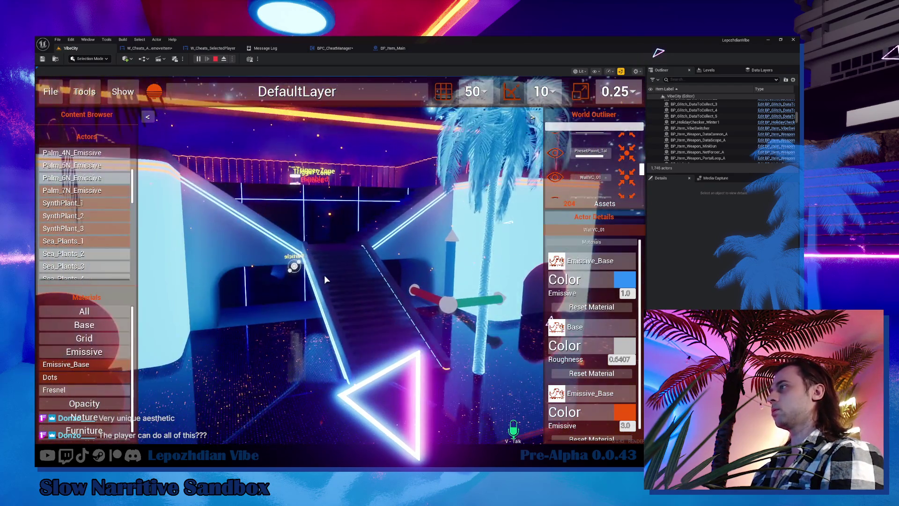
{"action": "key", "text": "shift+F1"}
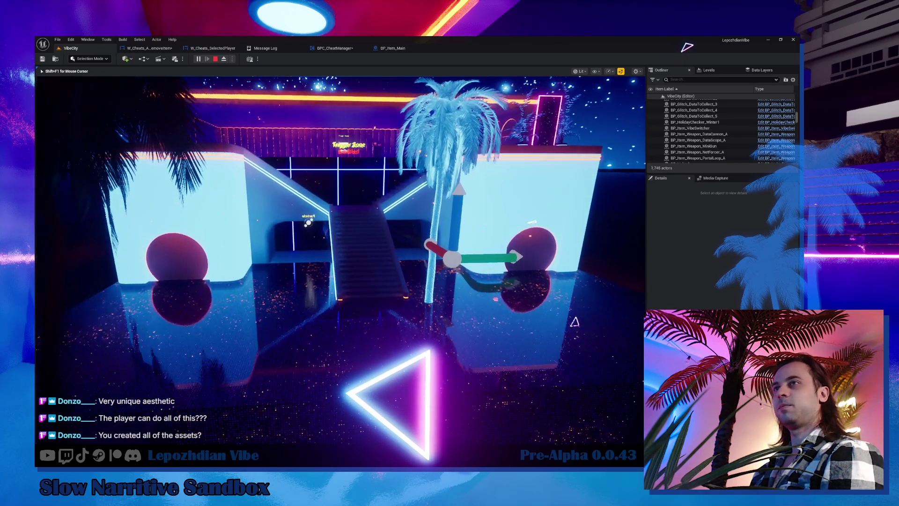
{"action": "key", "text": "shift+F1"}
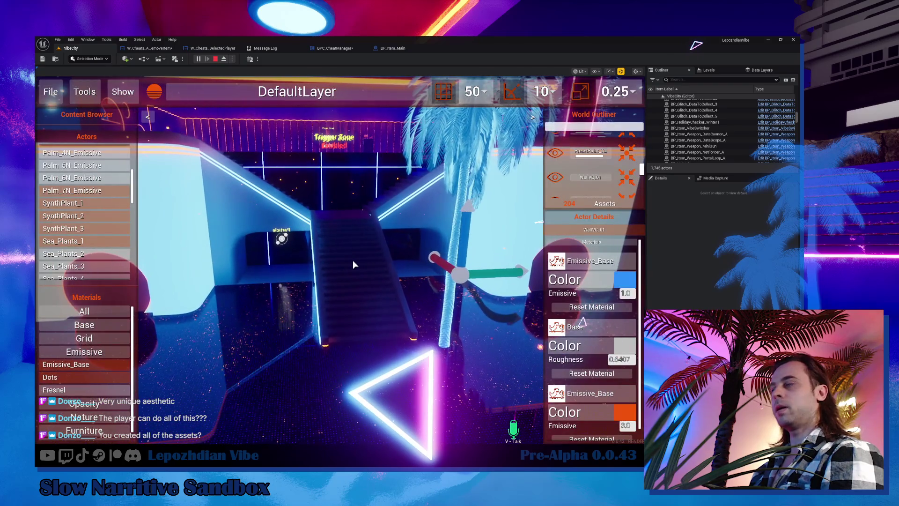
{"action": "left_click", "coordinate": [352, 260]}
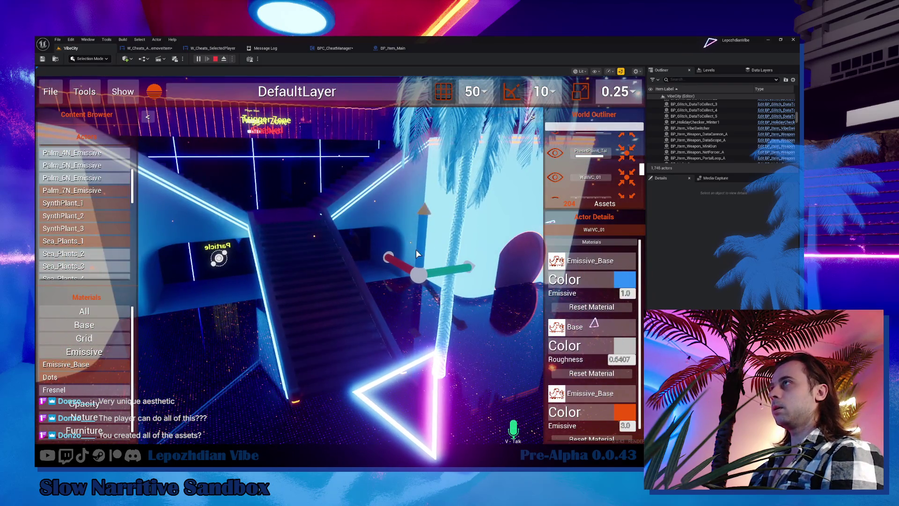
{"action": "left_click", "coordinate": [50, 92]}
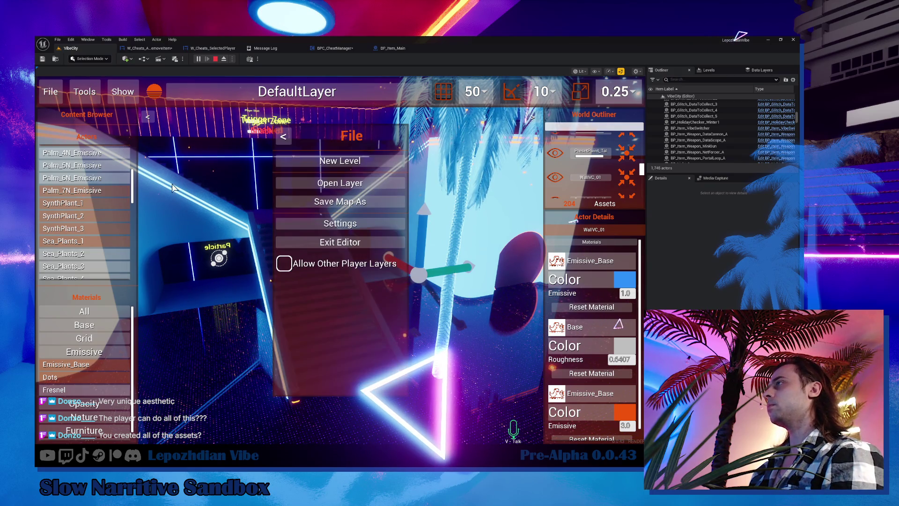
{"action": "left_click", "coordinate": [283, 238]}
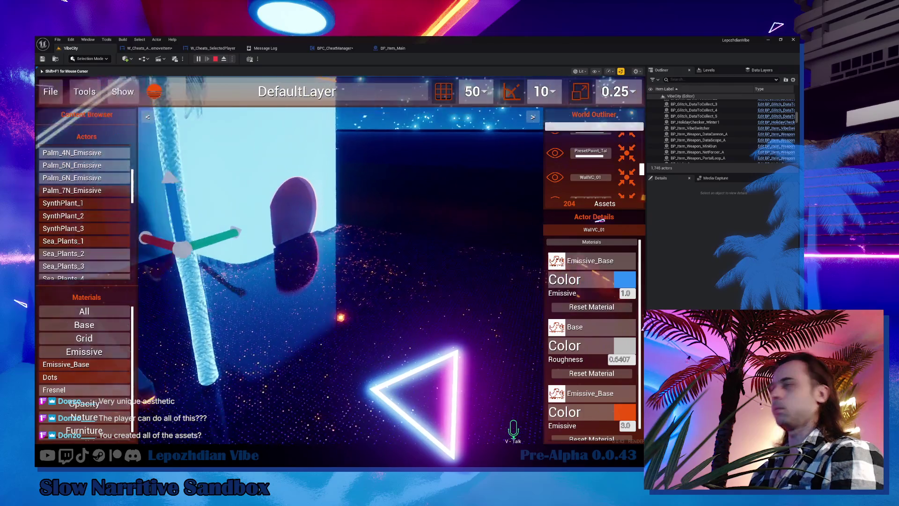
{"action": "key", "text": "shift+F1"}
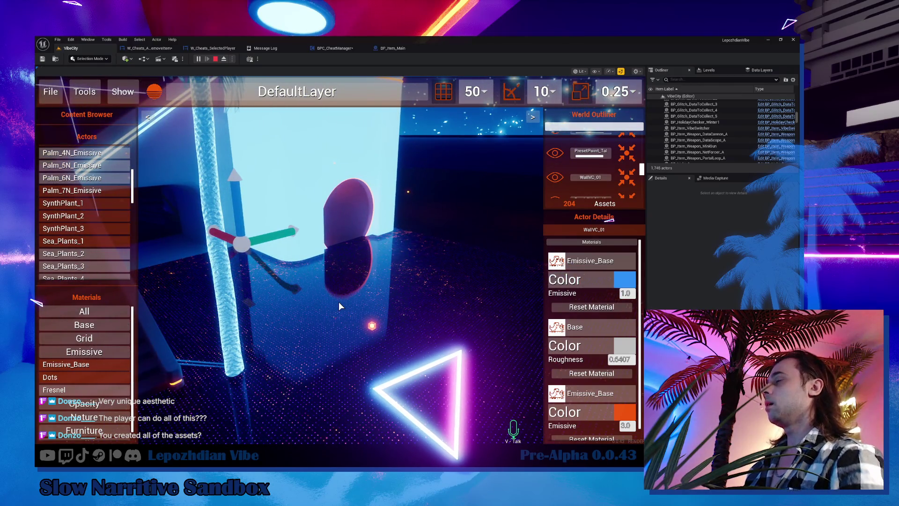
{"action": "left_click", "coordinate": [339, 303]}
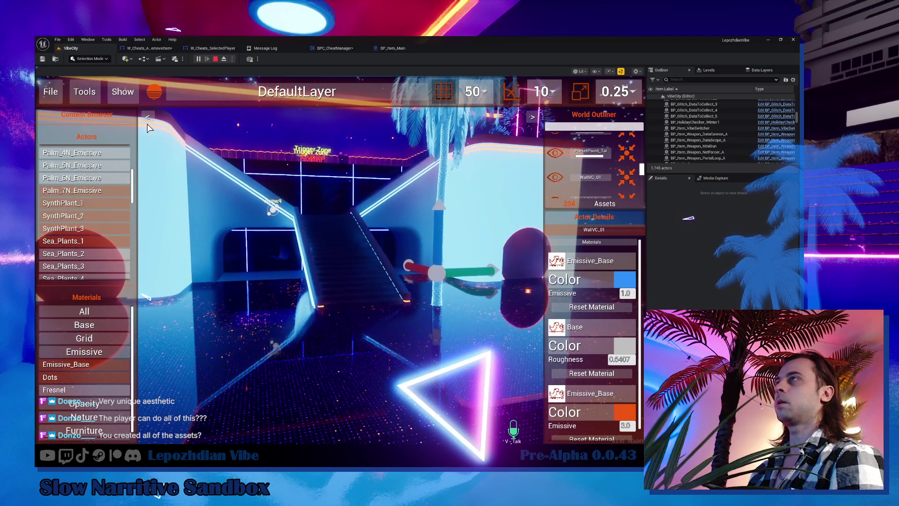
{"action": "left_click", "coordinate": [91, 96]}
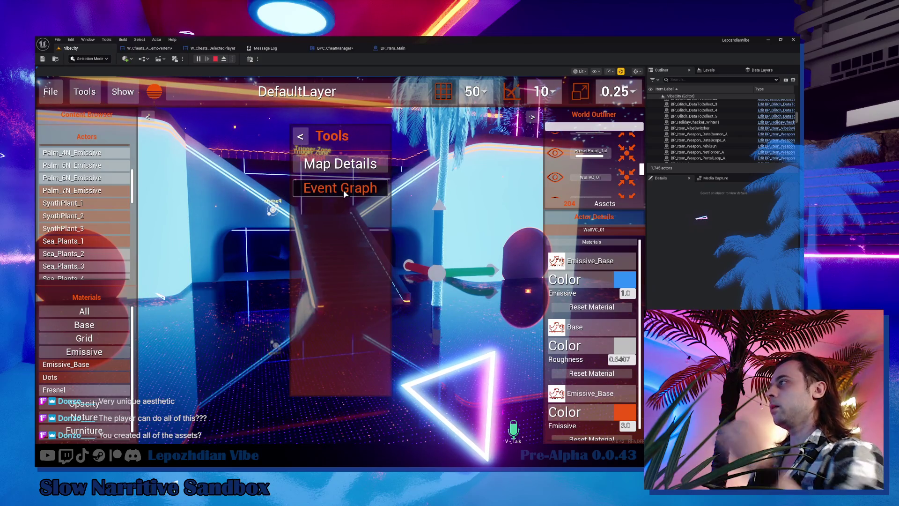
Add Delay and Print String nodes to the event graph and arrange them beside BeginPlay
{"action": "left_click", "coordinate": [344, 190]}
{"action": "right_click", "coordinate": [240, 204]}
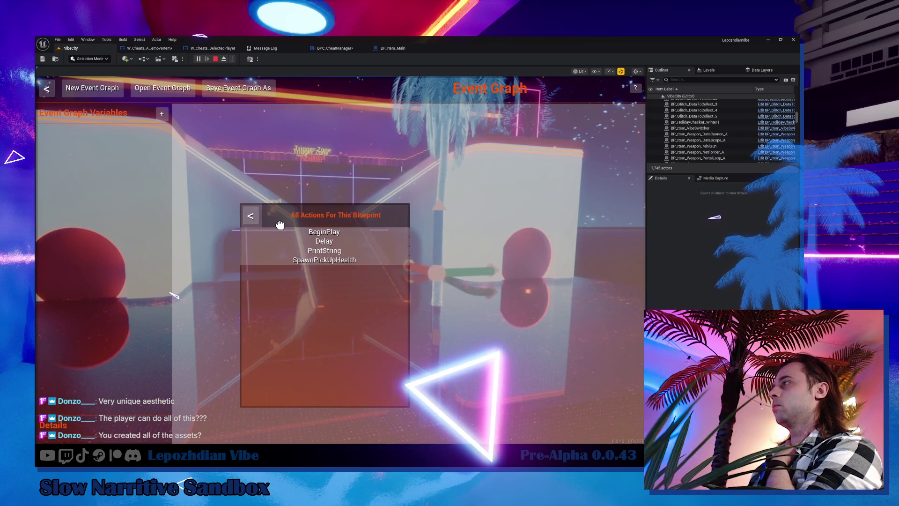
{"action": "left_click", "coordinate": [332, 241]}
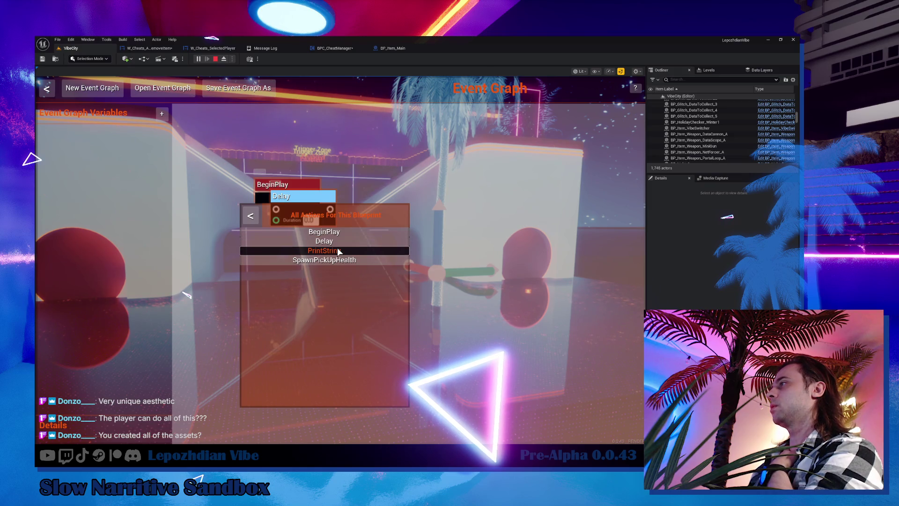
{"action": "left_click", "coordinate": [324, 250]}
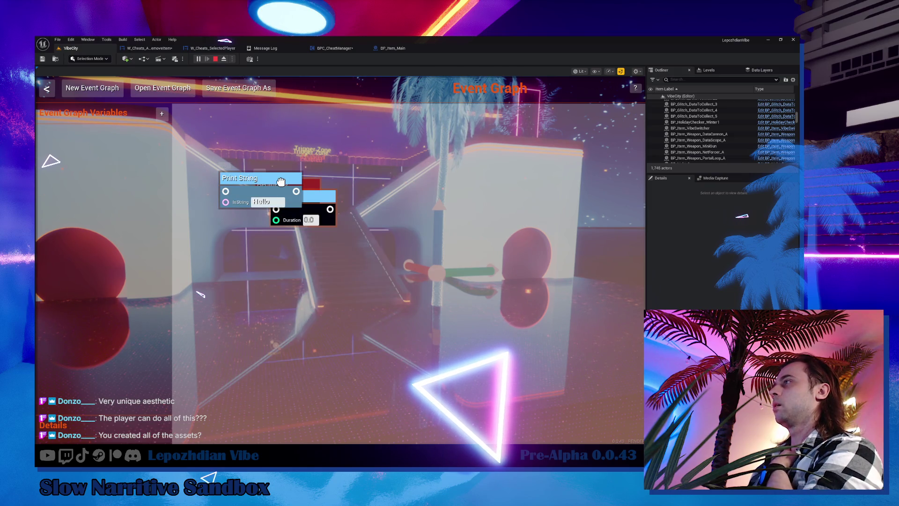
{"action": "left_click_drag", "start_coordinate": [248, 179], "coordinate": [475, 179]}
{"action": "left_click_drag", "start_coordinate": [323, 199], "coordinate": [408, 161]}
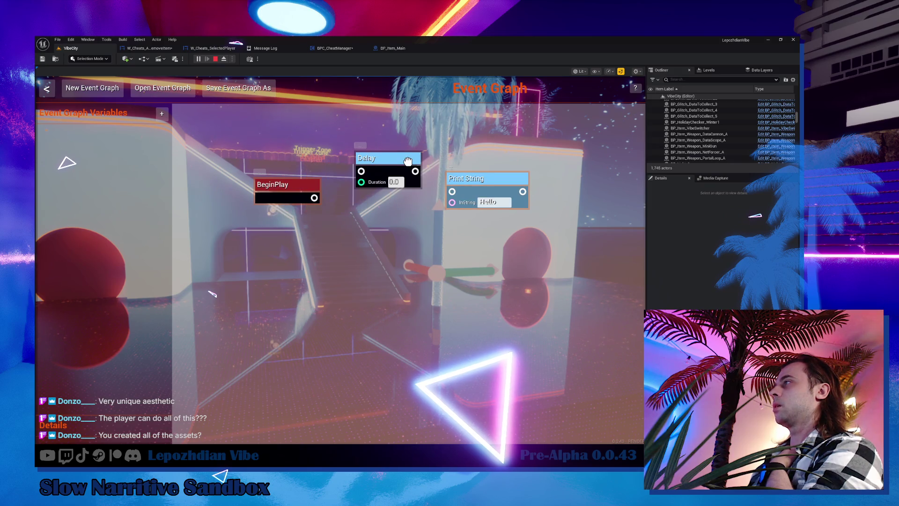
{"action": "mouse_move", "coordinate": [319, 191]}
{"action": "left_mouse_down"}
{"action": "mouse_move", "coordinate": [353, 175]}
{"action": "mouse_move", "coordinate": [311, 186]}
{"action": "mouse_move", "coordinate": [363, 171]}
{"action": "mouse_move", "coordinate": [452, 192]}
{"action": "left_mouse_up"}
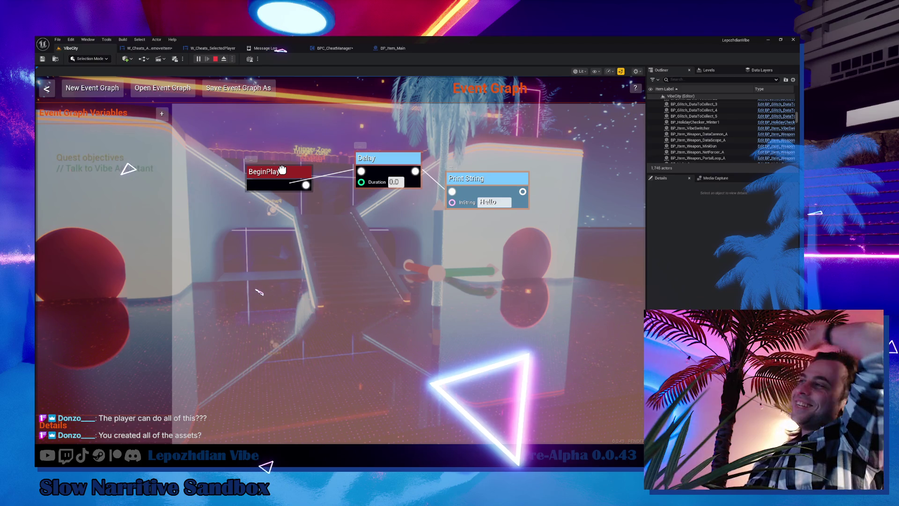
Create Boolean variable NewBool and place its SET and get nodes in the graph
{"action": "left_click", "coordinate": [166, 113]}
{"action": "left_click", "coordinate": [204, 146]}
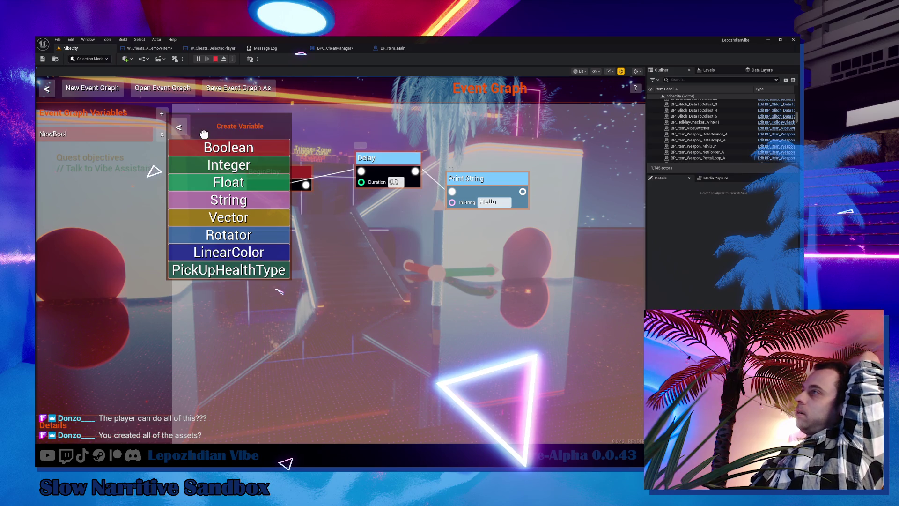
{"action": "left_click", "coordinate": [179, 127]}
{"action": "left_click_drag", "start_coordinate": [107, 132], "coordinate": [280, 239]}
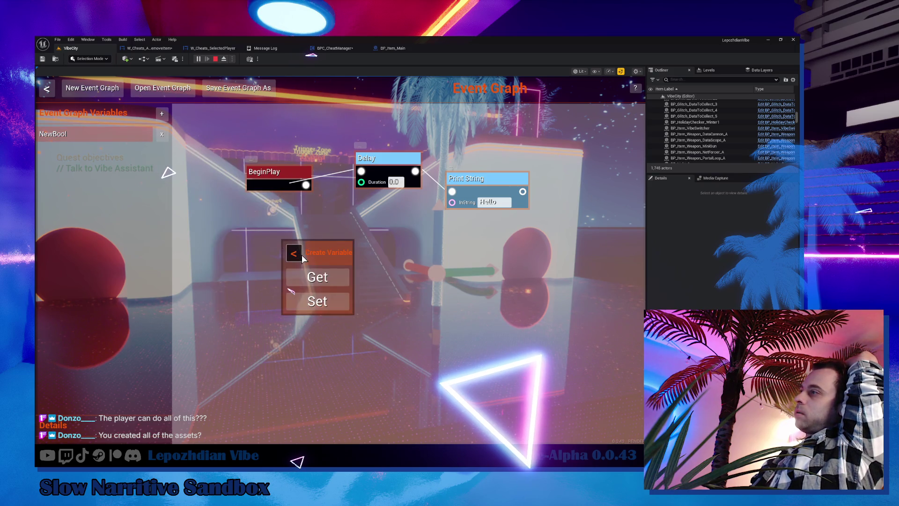
{"action": "left_click", "coordinate": [313, 302]}
{"action": "left_click", "coordinate": [313, 280]}
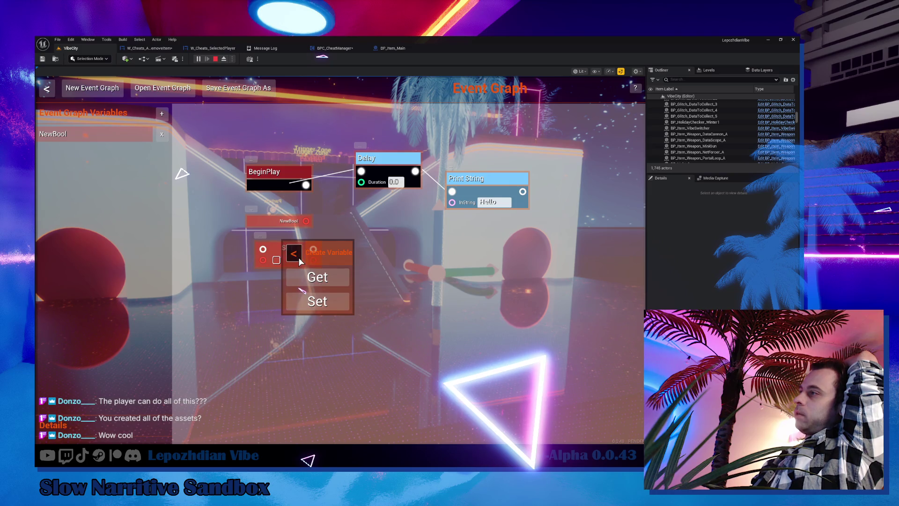
{"action": "left_click", "coordinate": [295, 254]}
{"action": "left_click_drag", "start_coordinate": [299, 247], "coordinate": [399, 251]}
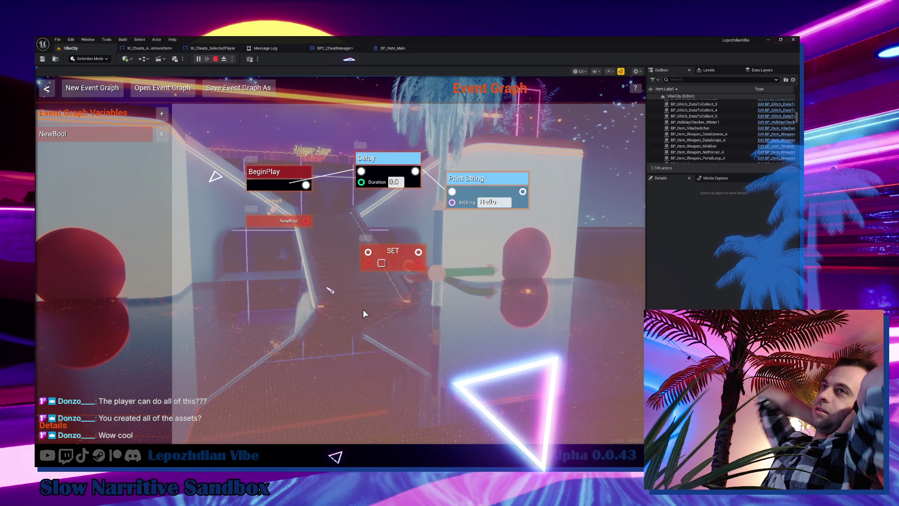
{"action": "key", "text": "Escape"}
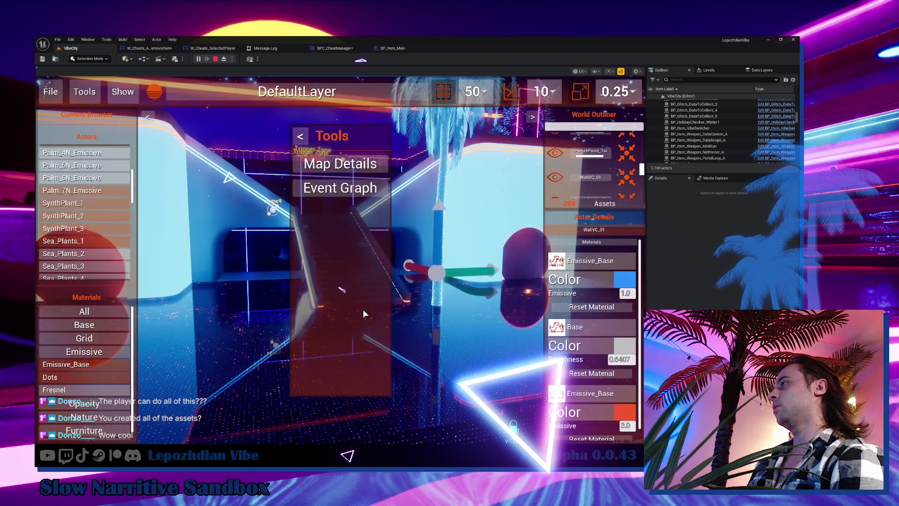
Exit the editor into first-person play and bring up the game's main menu
{"action": "left_click", "coordinate": [58, 94]}
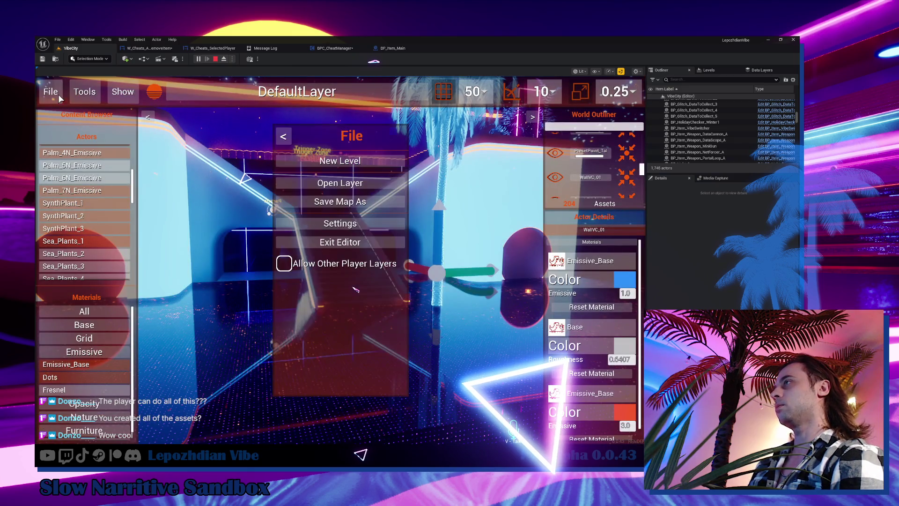
{"action": "left_click", "coordinate": [327, 243]}
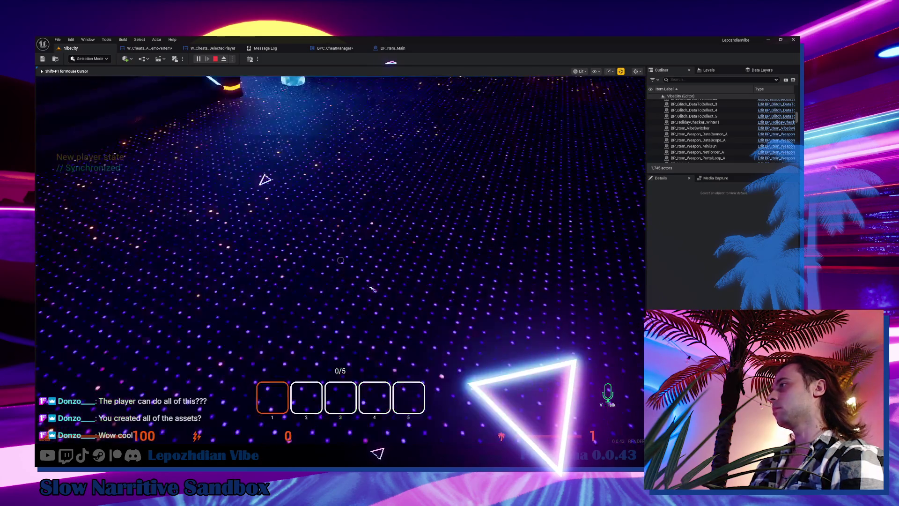
{"action": "key", "text": "Tab"}
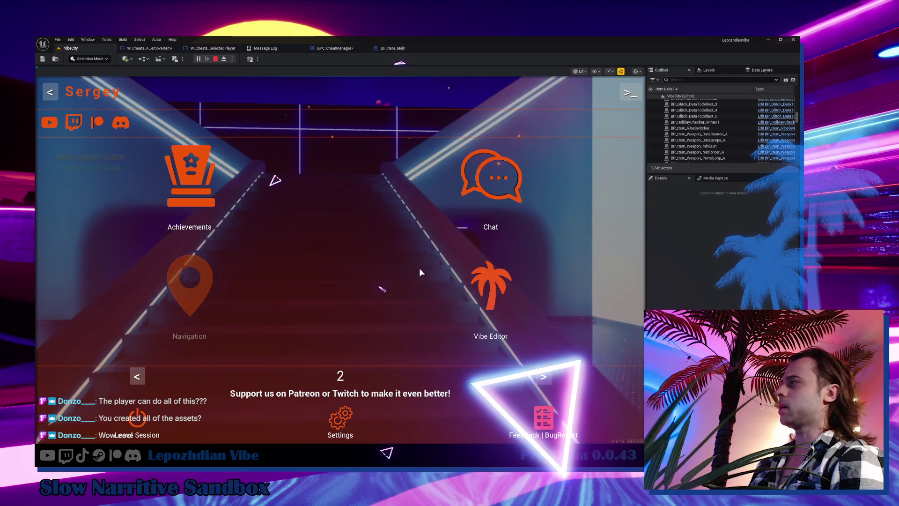
{"action": "left_click", "coordinate": [137, 376]}
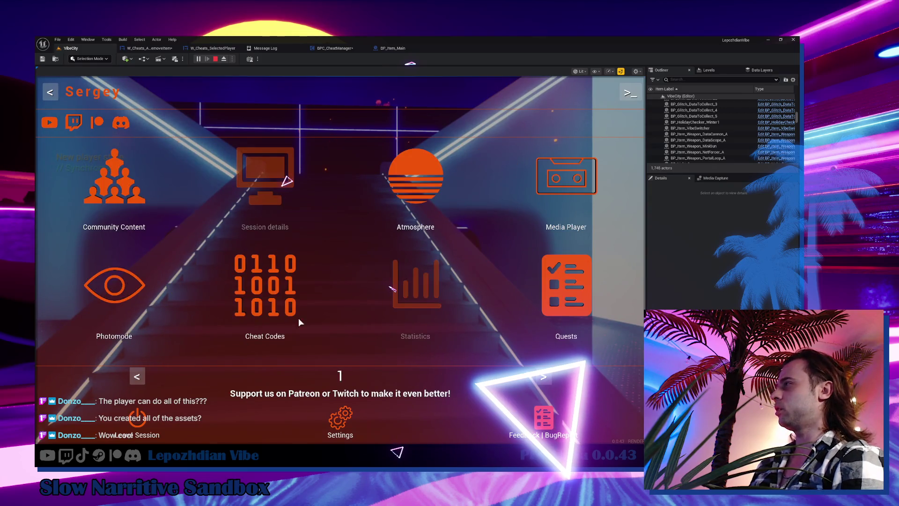
{"action": "key", "text": "Tab"}
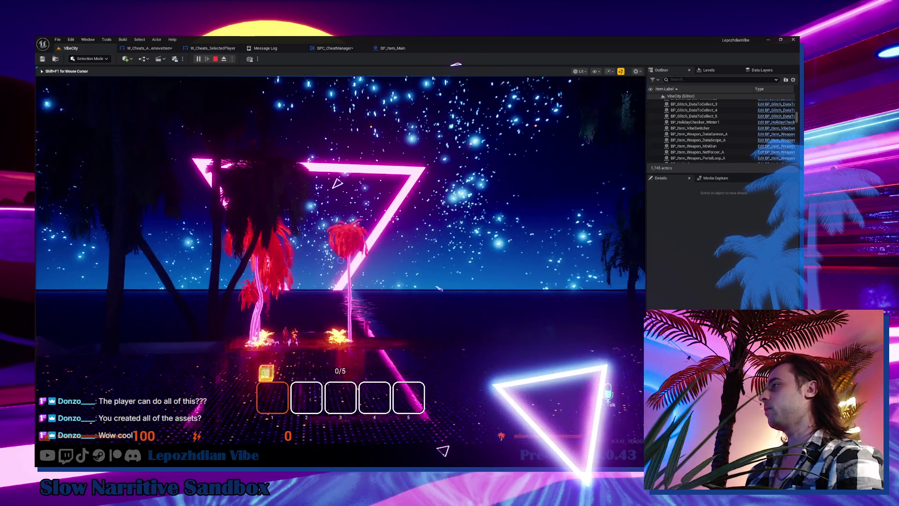
{"action": "key", "text": "Tab"}
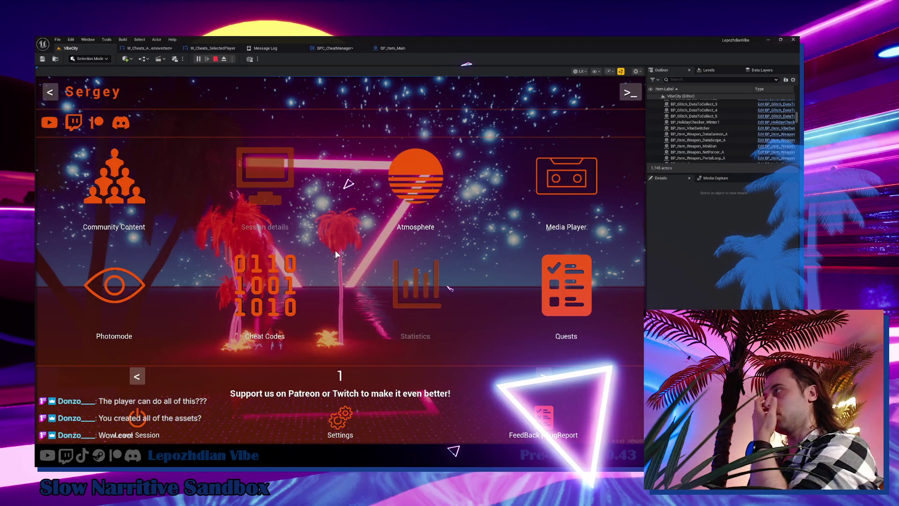
{"action": "left_click", "coordinate": [424, 187]}
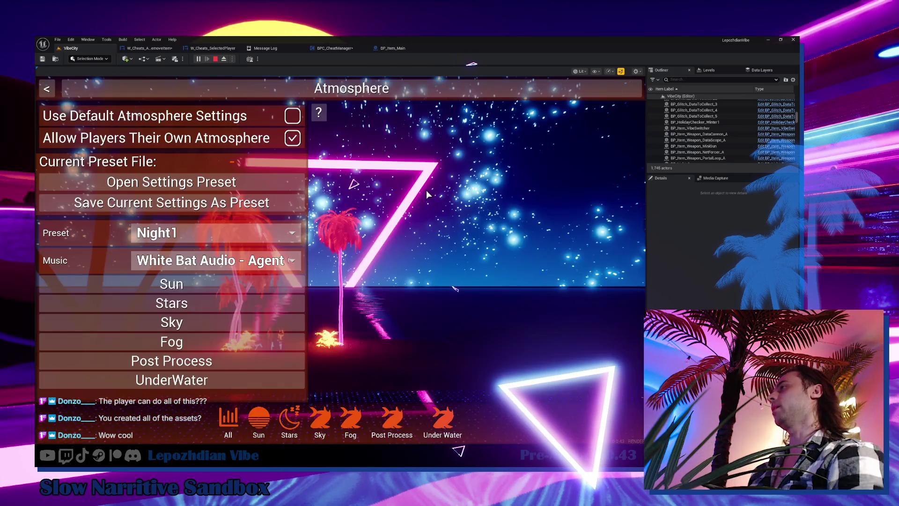
Preview the SunSet atmosphere preset in the scene
{"action": "left_click", "coordinate": [225, 237]}
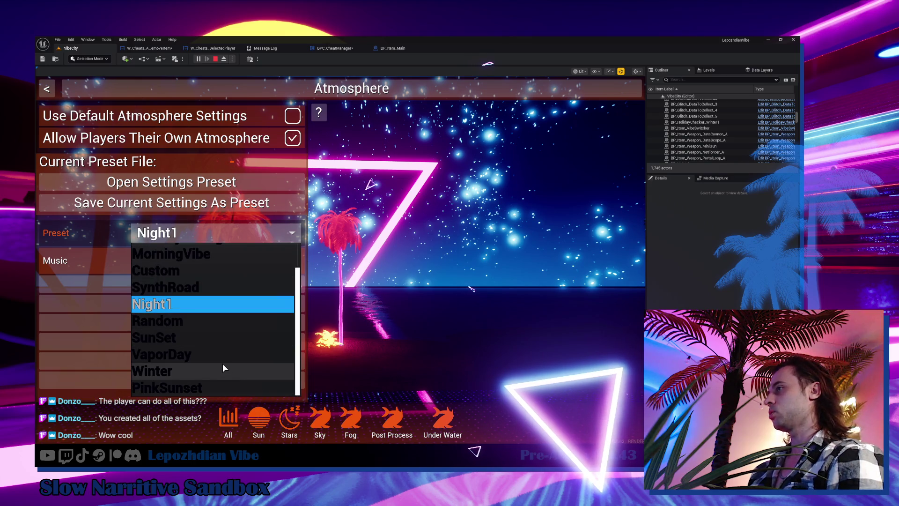
{"action": "left_click", "coordinate": [212, 340]}
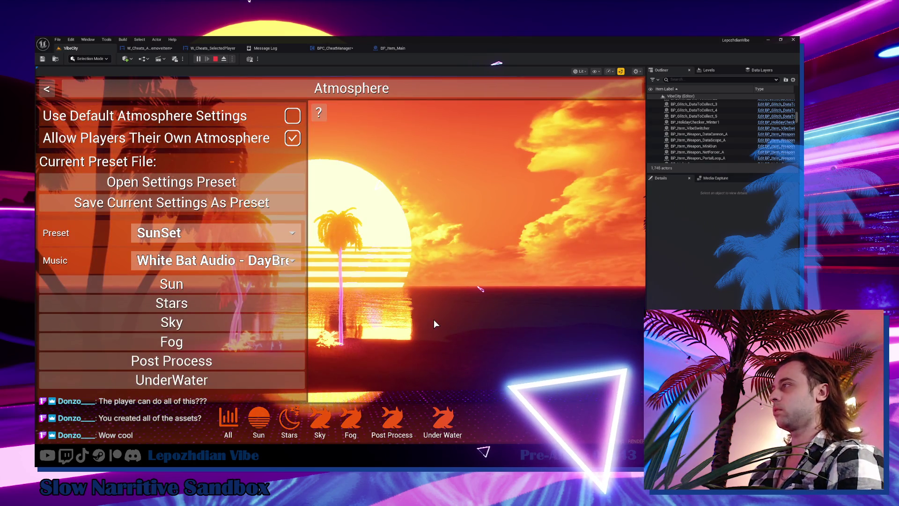
{"action": "left_click", "coordinate": [433, 320]}
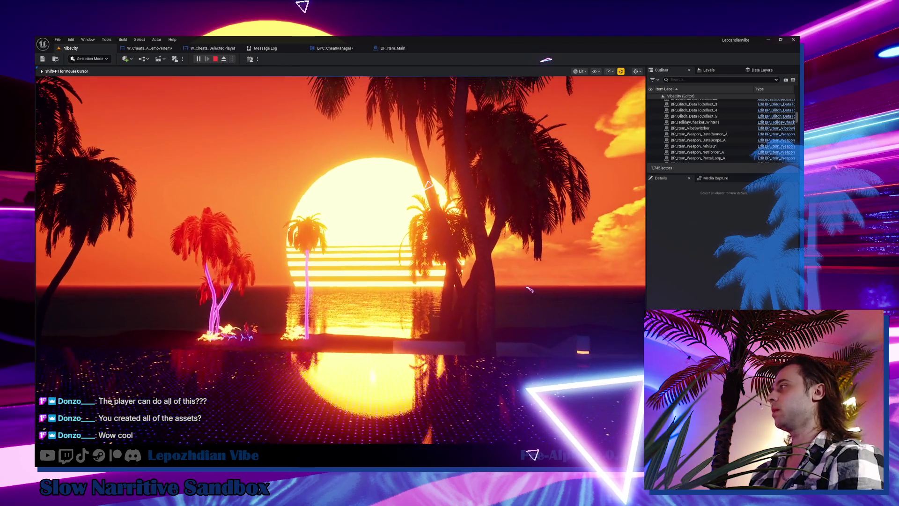
Switch the atmosphere preset to PinkSunset and view the scene
{"action": "key", "text": "Tab"}
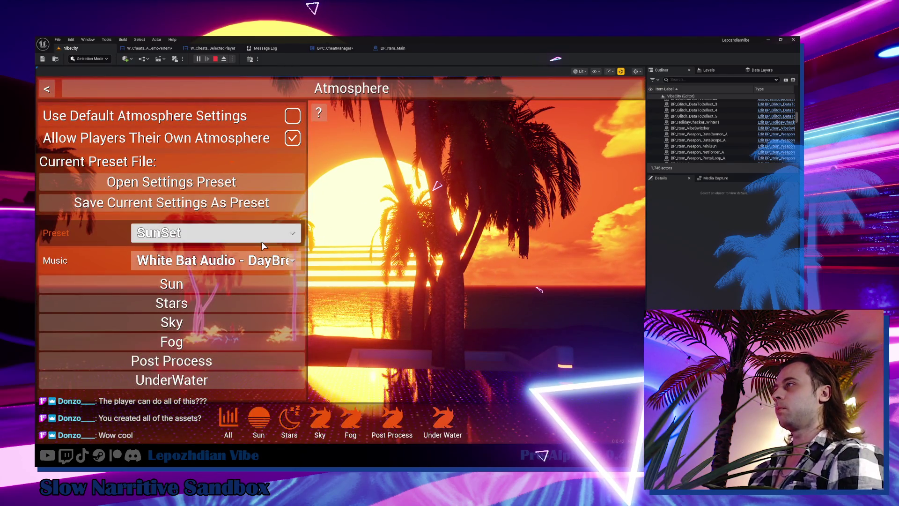
{"action": "left_click", "coordinate": [260, 239]}
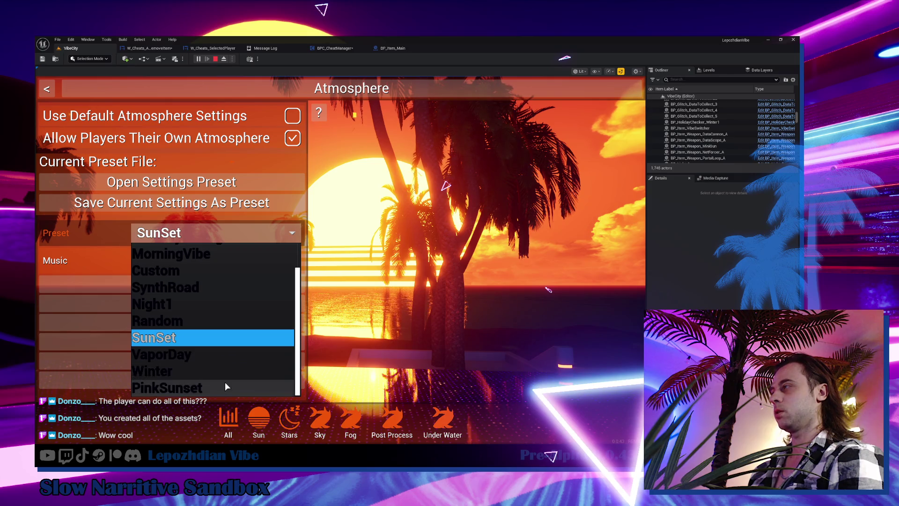
{"action": "left_click", "coordinate": [225, 386]}
{"action": "key", "text": "Tab"}
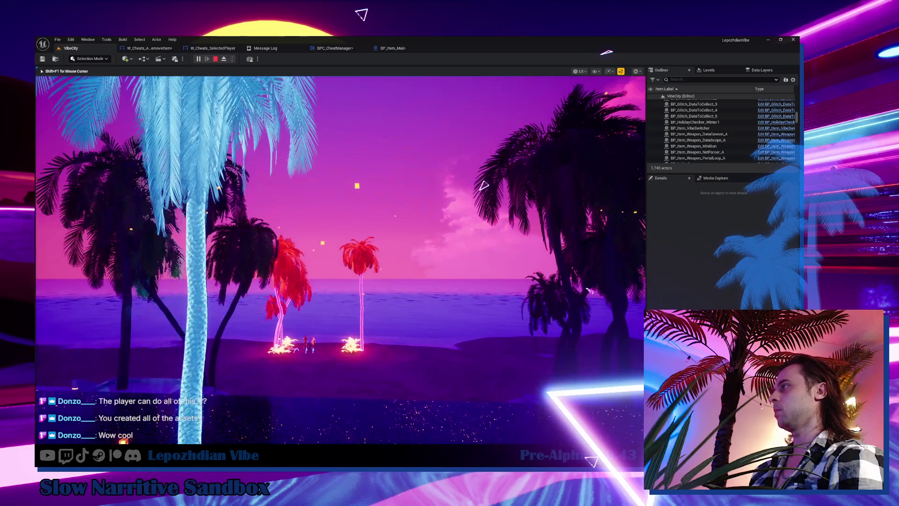
Switch to the SynthRoad preset, view it, and return via the main menu
{"action": "key", "text": "Tab"}
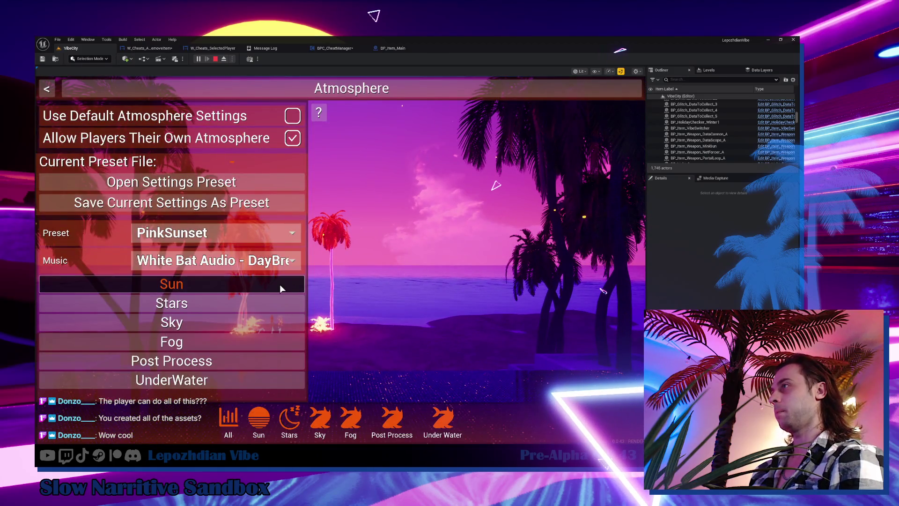
{"action": "left_click", "coordinate": [217, 234]}
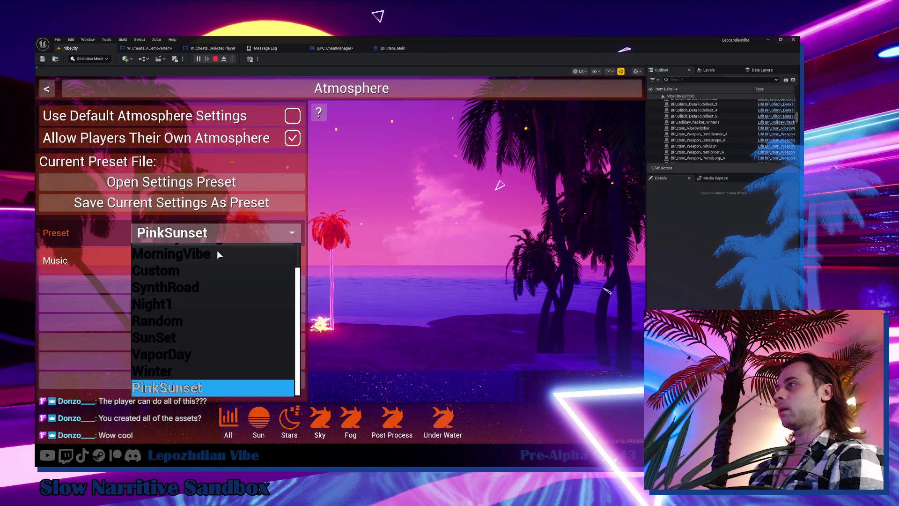
{"action": "left_click", "coordinate": [209, 285]}
{"action": "key", "text": "Tab"}
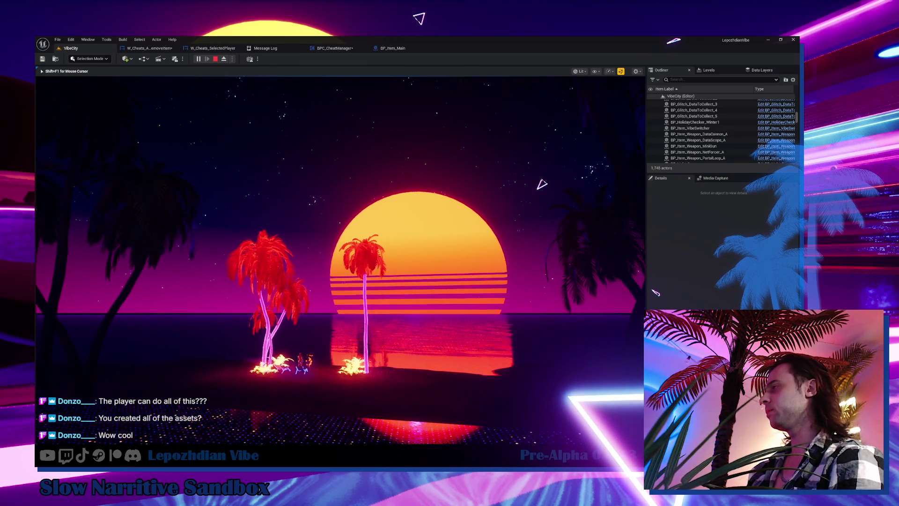
{"action": "key", "text": "Tab"}
{"action": "key", "text": "Escape"}
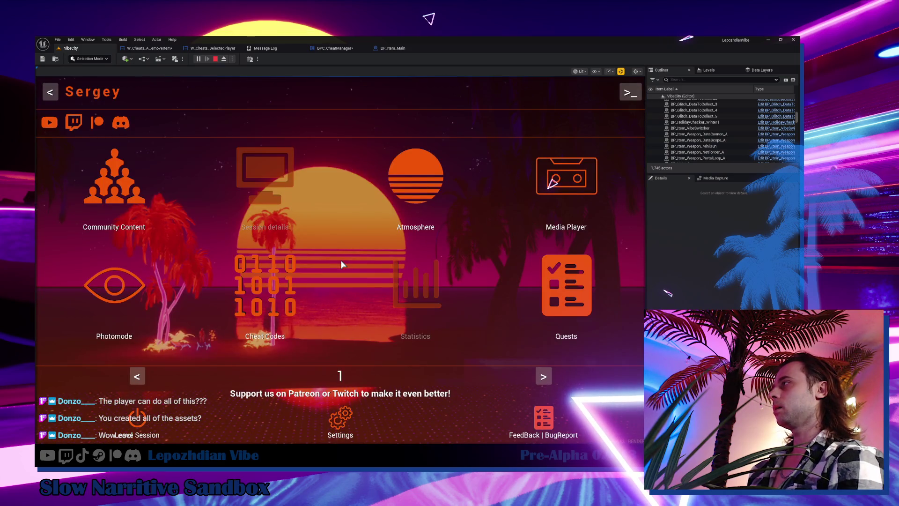
{"action": "key", "text": "Tab"}
{"action": "key", "text": "Tab"}
{"action": "left_click", "coordinate": [406, 212]}
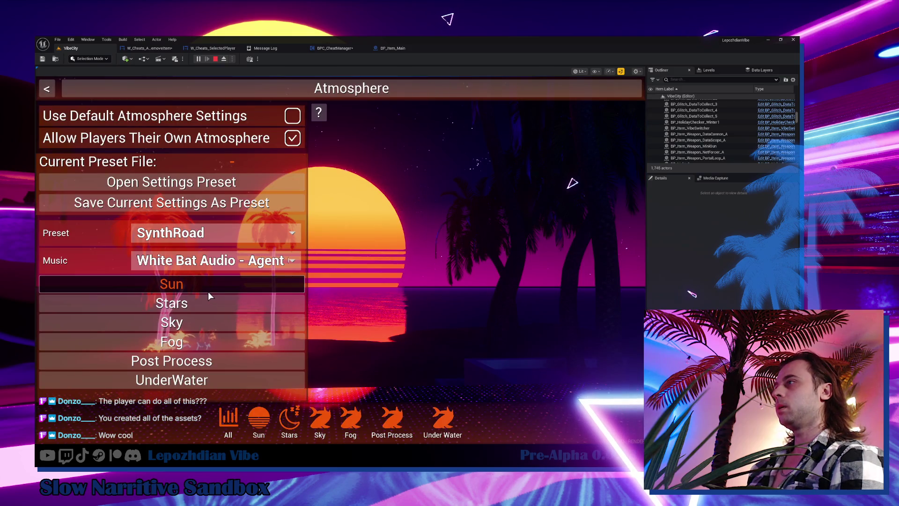
Step Sun Type up to 5, giving a sun of three vertical bars
{"action": "left_click", "coordinate": [207, 292]}
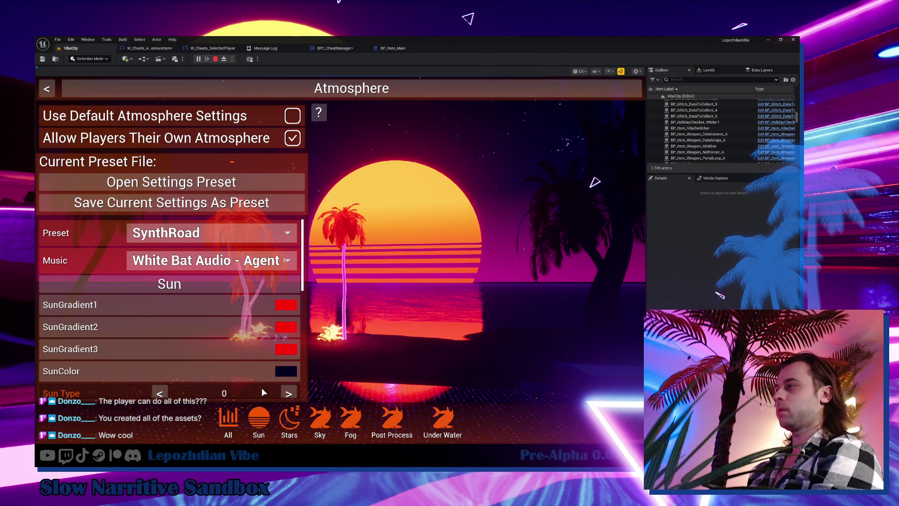
{"action": "left_click", "coordinate": [287, 392]}
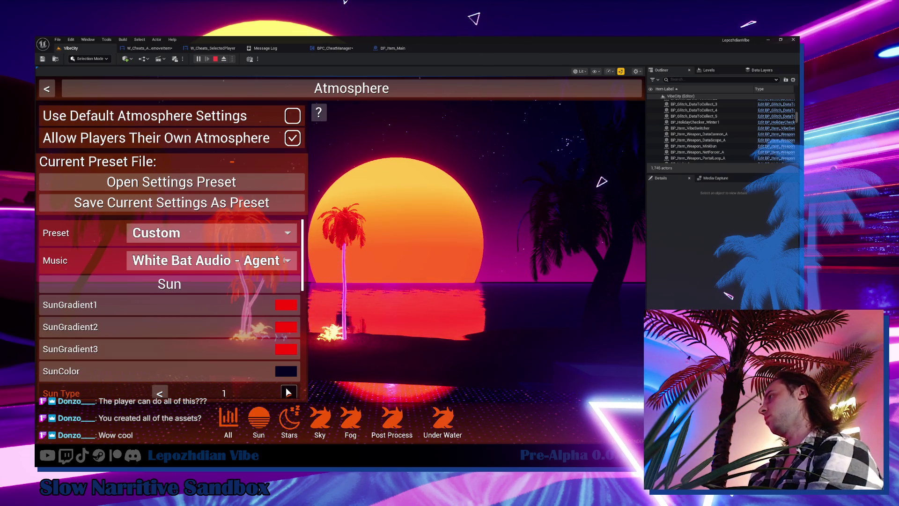
{"action": "left_click", "coordinate": [287, 392]}
{"action": "left_click", "coordinate": [288, 393]}
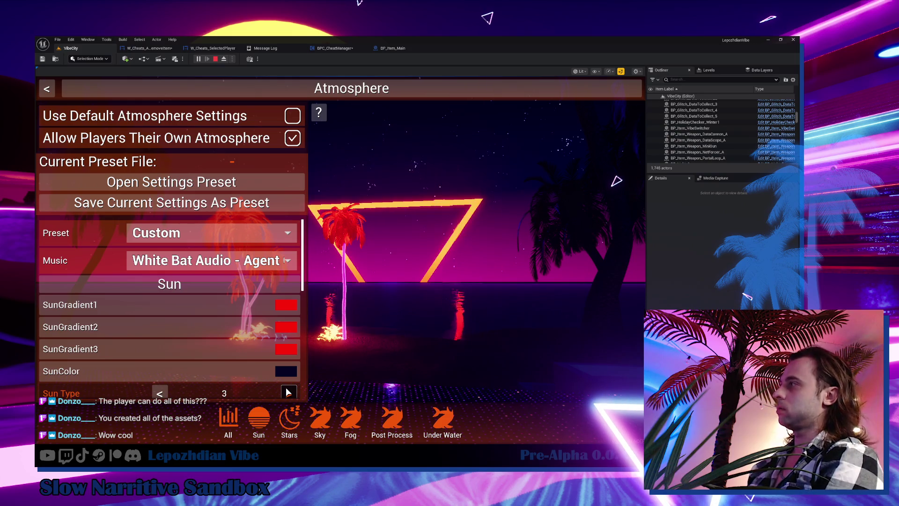
{"action": "left_click", "coordinate": [288, 392]}
{"action": "left_click", "coordinate": [288, 393]}
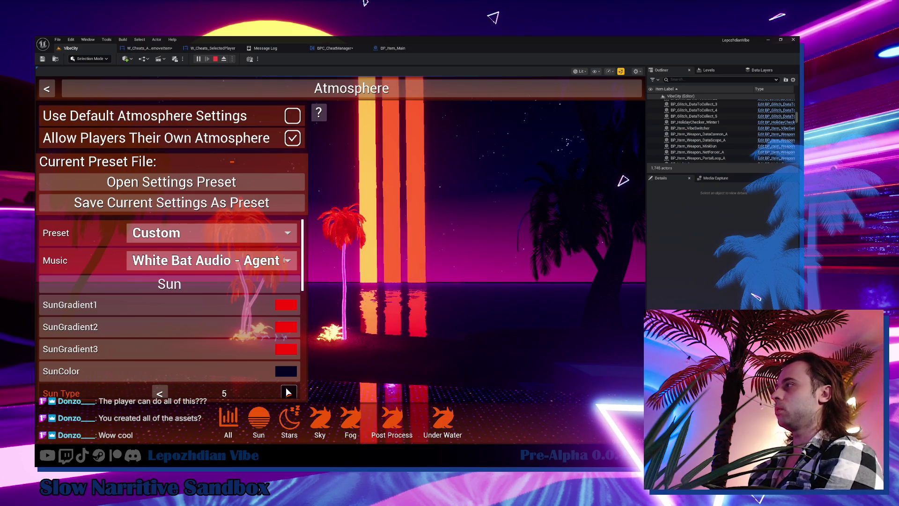
Reset SunEmissive to 1.0 and make SunGradient3 green
{"action": "scroll", "coordinate": [255, 339], "scroll_direction": "down", "scroll_amount": 3}
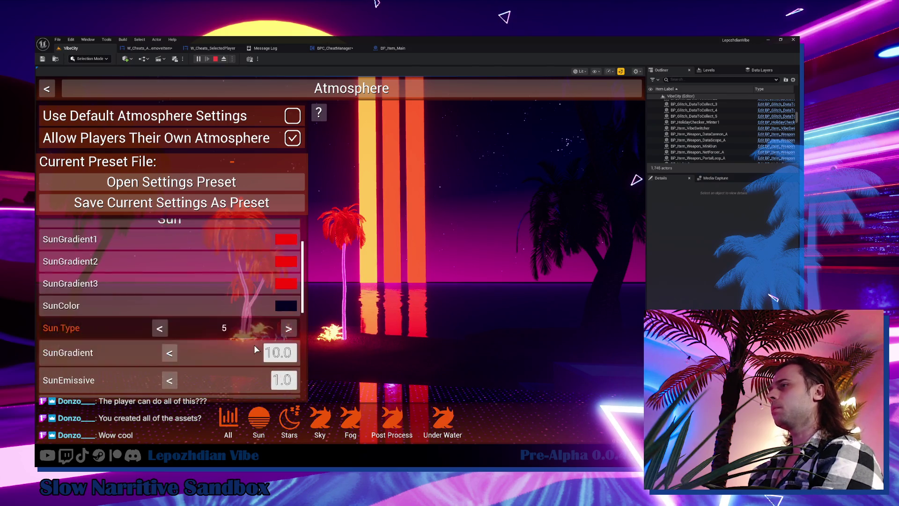
{"action": "mouse_move", "coordinate": [283, 359]}
{"action": "left_mouse_down"}
{"action": "mouse_move", "coordinate": [299, 358]}
{"action": "mouse_move", "coordinate": [253, 359]}
{"action": "left_mouse_up"}
{"action": "left_click", "coordinate": [169, 358]}
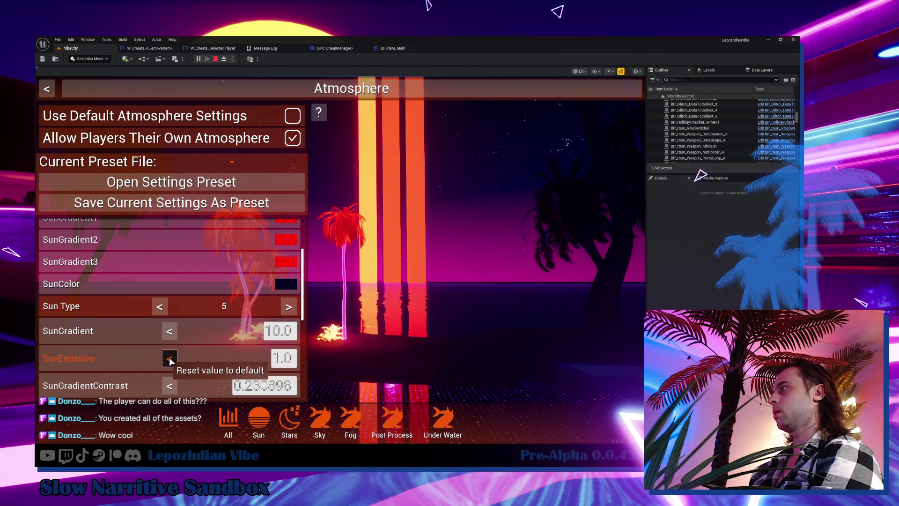
{"action": "left_click", "coordinate": [290, 263]}
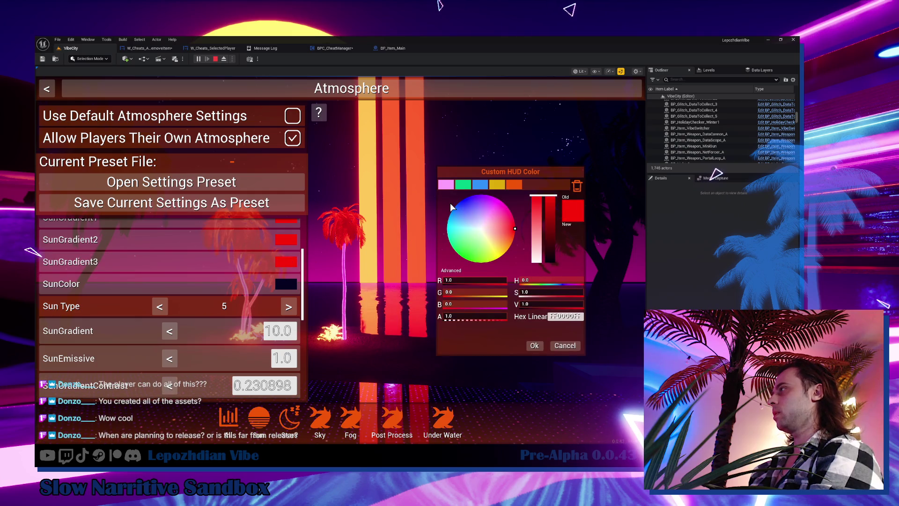
{"action": "left_click", "coordinate": [459, 186]}
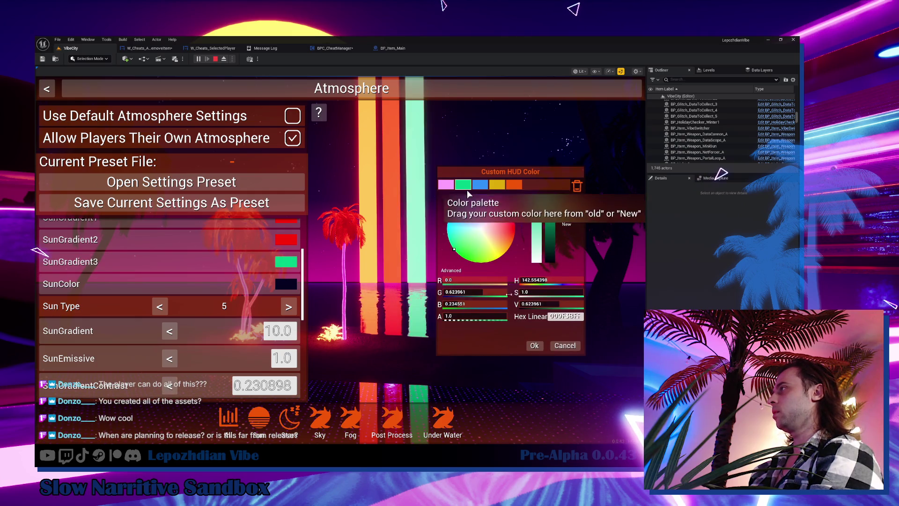
{"action": "left_click", "coordinate": [535, 346]}
Make SunGradient2 blue and raise SunScale to 3.589846
{"action": "left_click", "coordinate": [291, 240]}
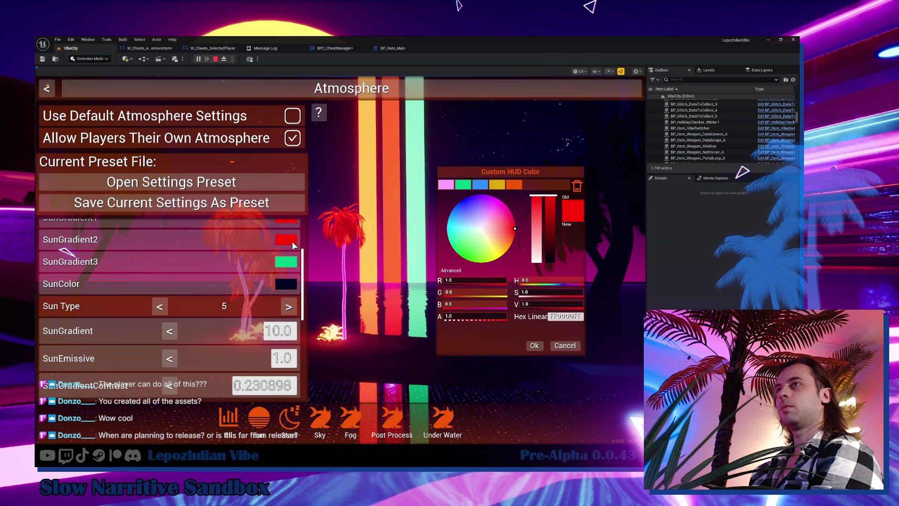
{"action": "left_click", "coordinate": [481, 186]}
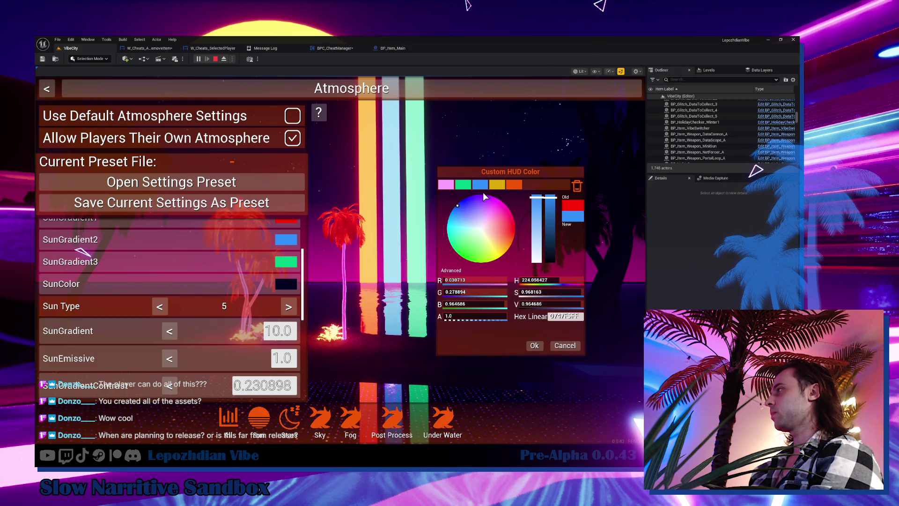
{"action": "left_click", "coordinate": [535, 346]}
{"action": "scroll", "coordinate": [271, 352], "scroll_direction": "down", "scroll_amount": 2}
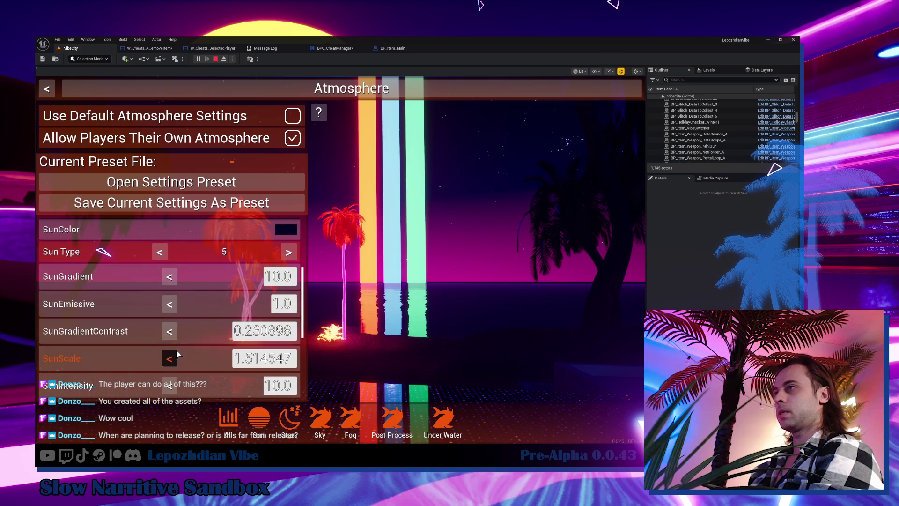
{"action": "left_click_drag", "start_coordinate": [270, 352], "coordinate": [310, 352]}
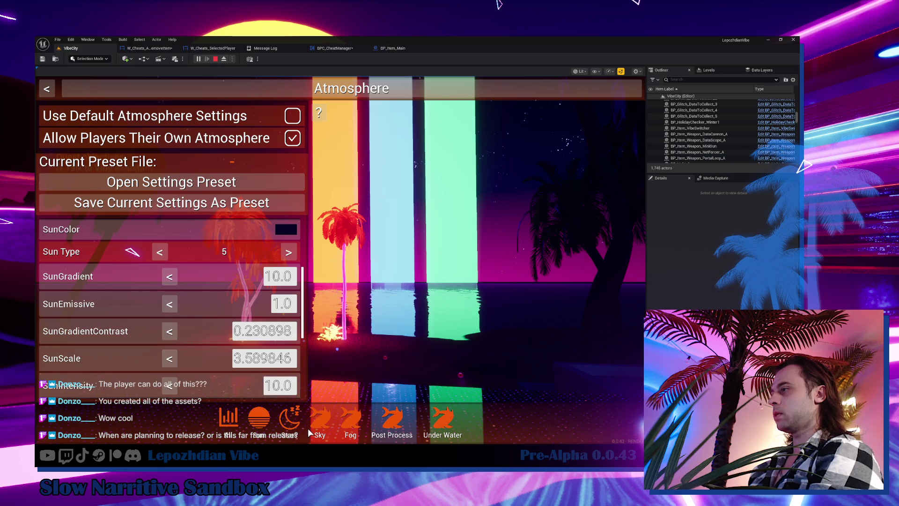
Change the Sky's SkyGradient1 to a brighter violet, then bring up the Post Process settings
{"action": "left_click", "coordinate": [327, 425]}
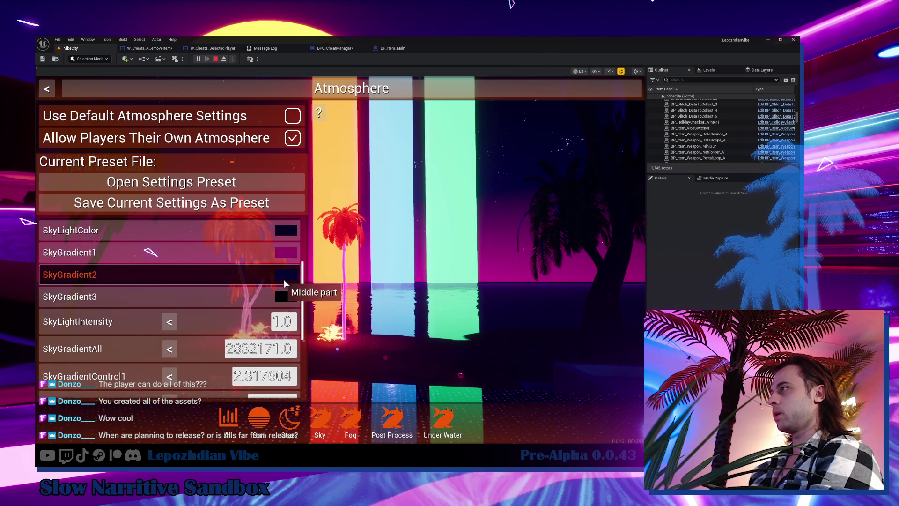
{"action": "left_click", "coordinate": [285, 254]}
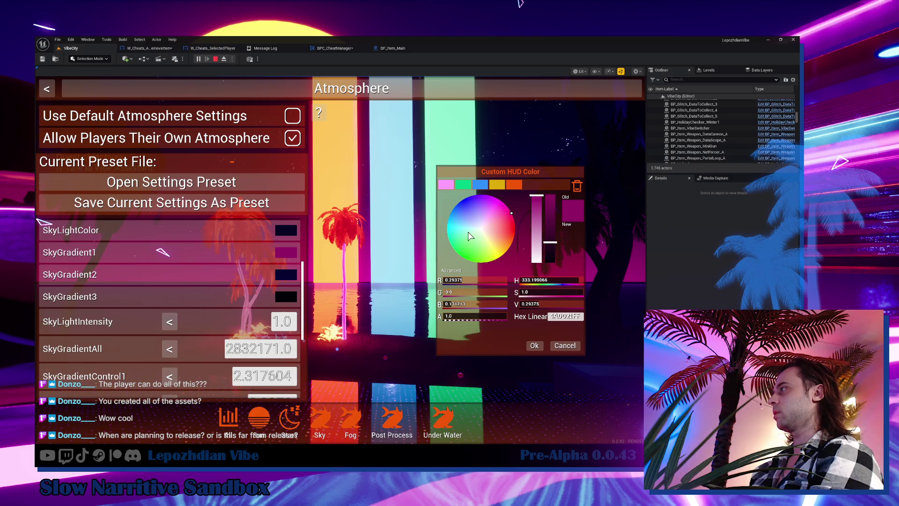
{"action": "mouse_move", "coordinate": [467, 235]}
{"action": "left_mouse_down"}
{"action": "mouse_move", "coordinate": [460, 197]}
{"action": "mouse_move", "coordinate": [478, 196]}
{"action": "left_mouse_up"}
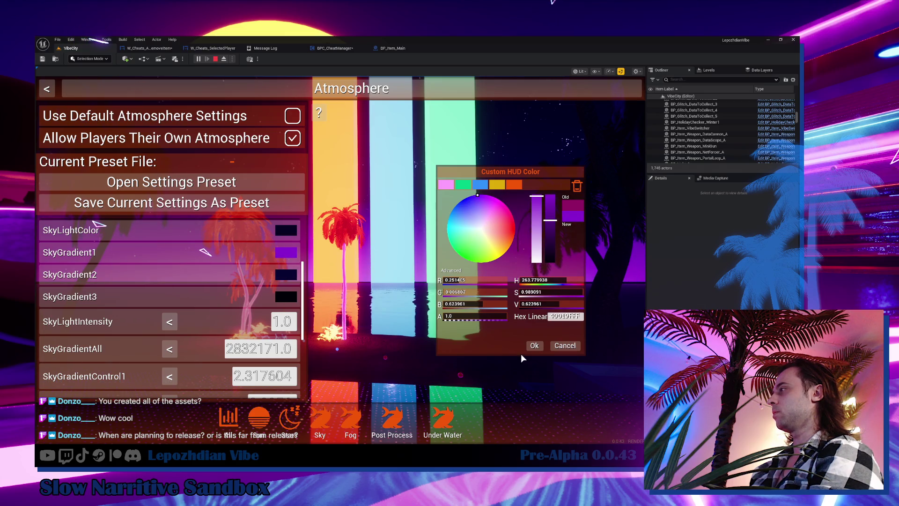
{"action": "left_click", "coordinate": [534, 346]}
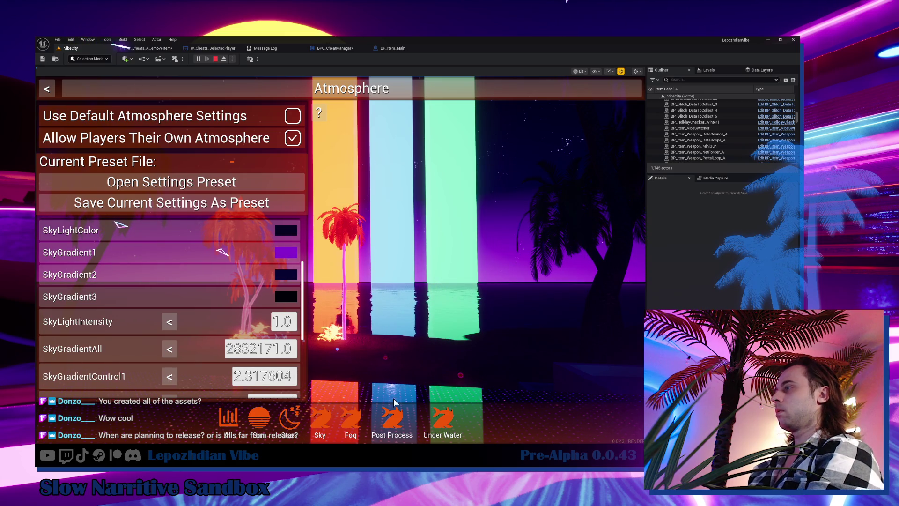
{"action": "left_click", "coordinate": [397, 423]}
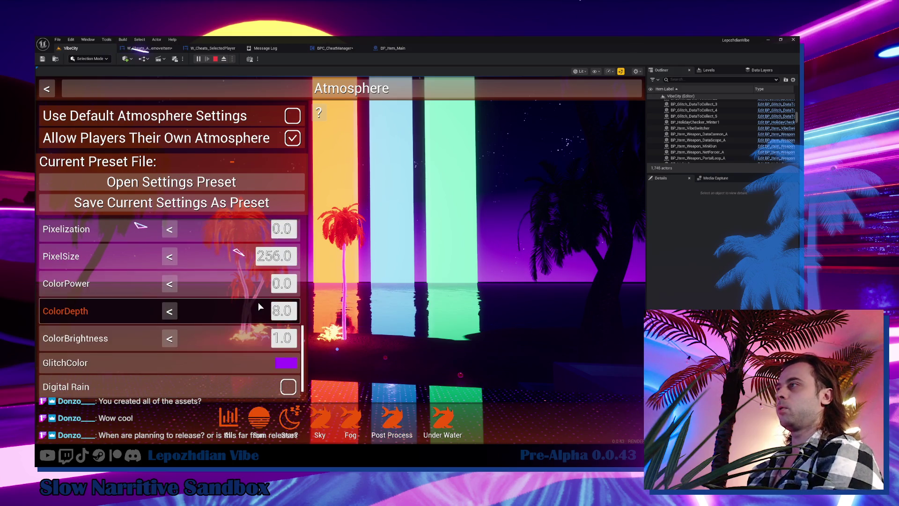
Raise BloomIntensity to about 3.43, apply Pixelization 1.0, and return to gameplay
{"action": "scroll", "coordinate": [231, 298], "scroll_direction": "up", "scroll_amount": 1}
{"action": "scroll", "coordinate": [231, 299], "scroll_direction": "up", "scroll_amount": 6}
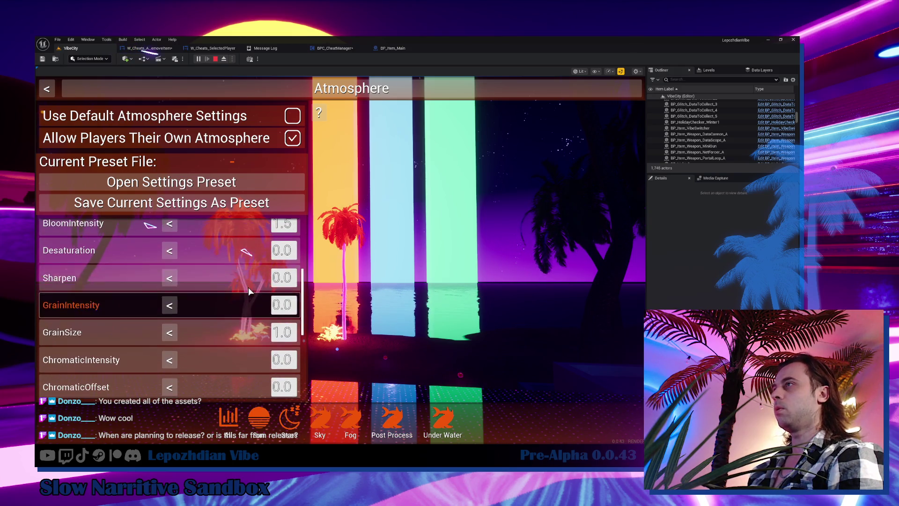
{"action": "left_click_drag", "start_coordinate": [257, 255], "coordinate": [260, 253]}
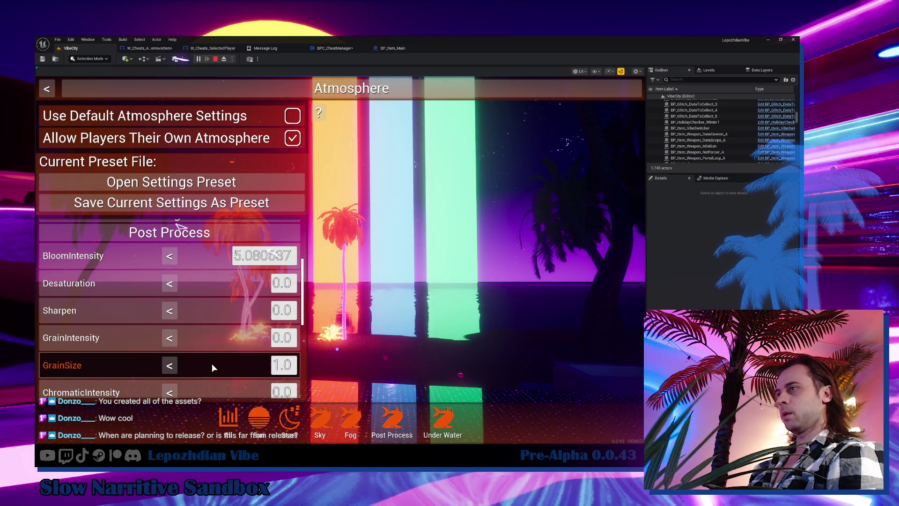
{"action": "scroll", "coordinate": [211, 363], "scroll_direction": "down", "scroll_amount": 3}
{"action": "scroll", "coordinate": [220, 366], "scroll_direction": "down", "scroll_amount": 1}
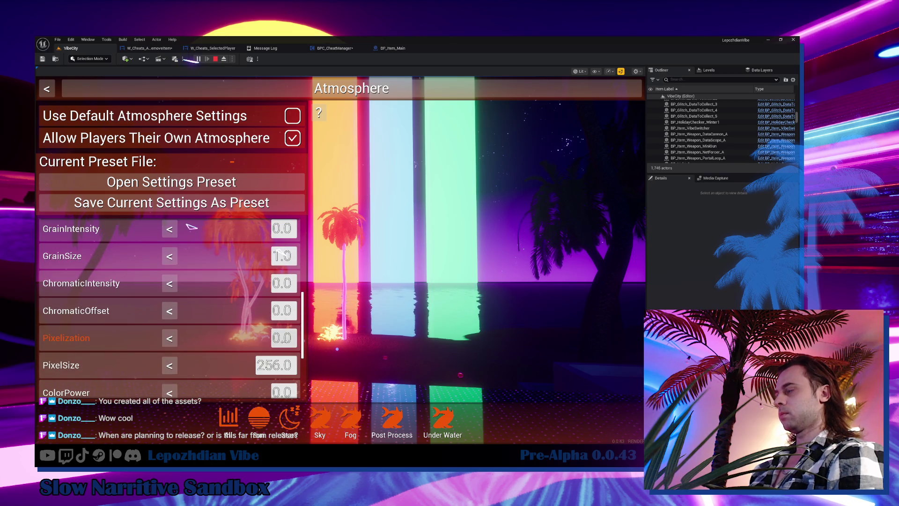
{"action": "key", "text": "Tab"}
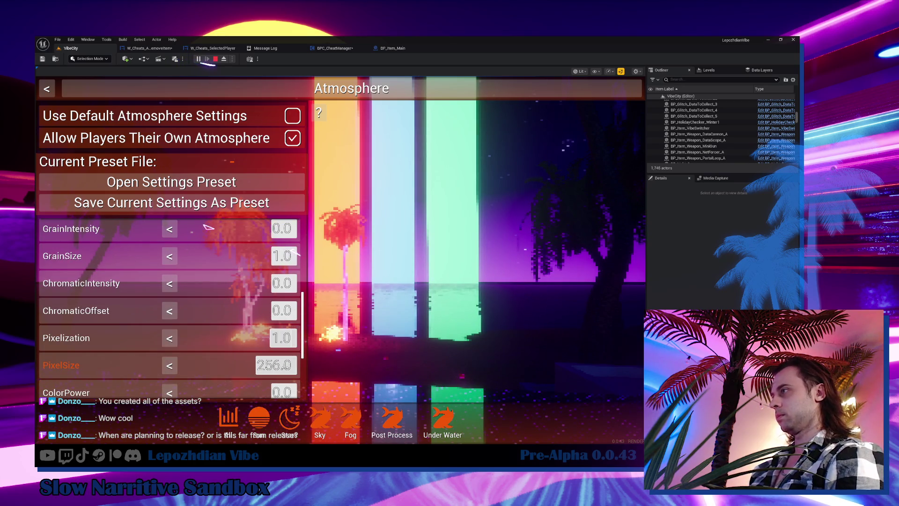
{"action": "key", "text": "Escape"}
{"action": "key", "text": "Escape"}
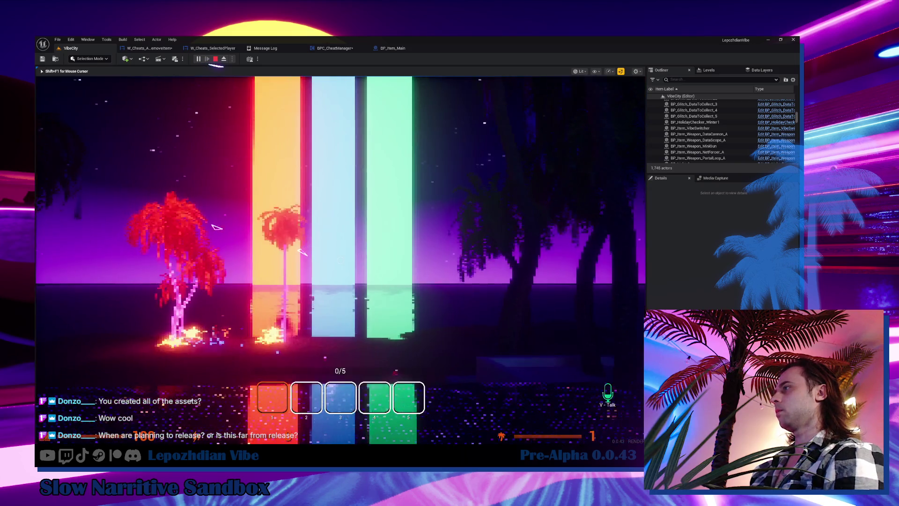
Walk to the stairs by the blue palm and back to the red palms, then open the in-game menu
{"action": "key", "text": "w"}
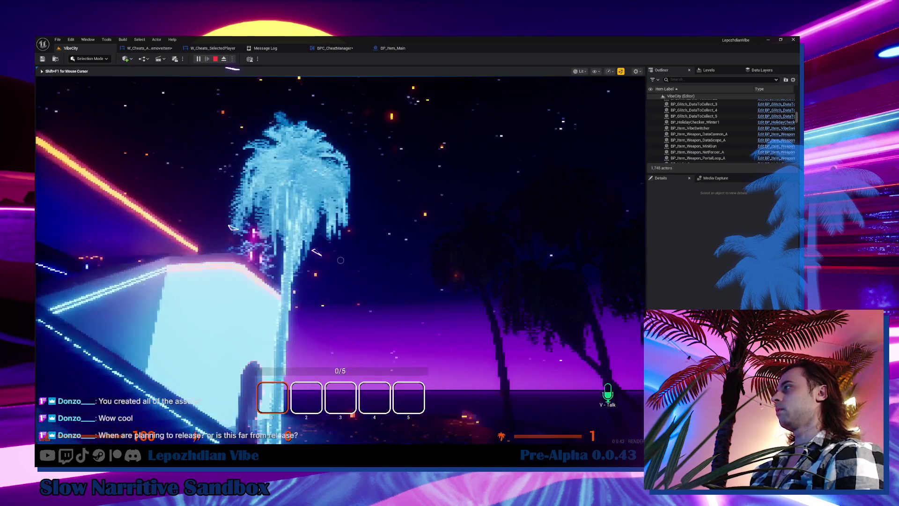
{"action": "key", "text": "w"}
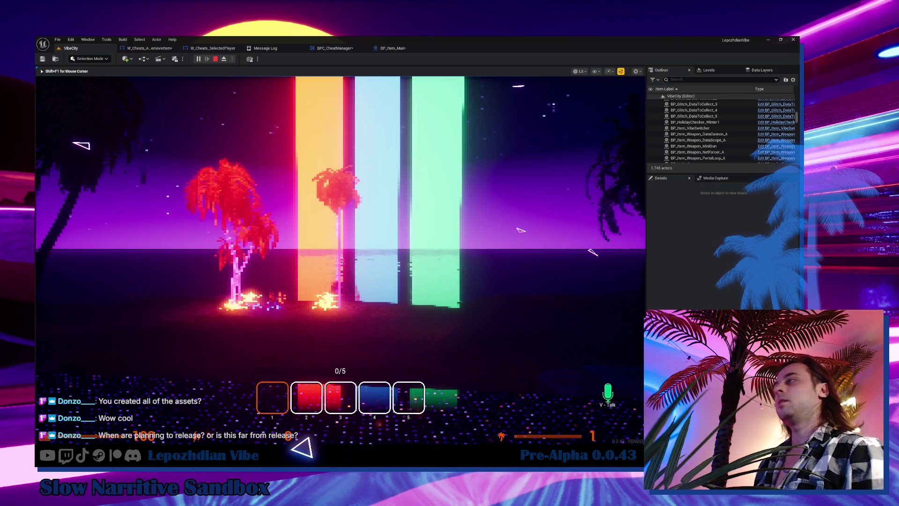
{"action": "key", "text": "Escape"}
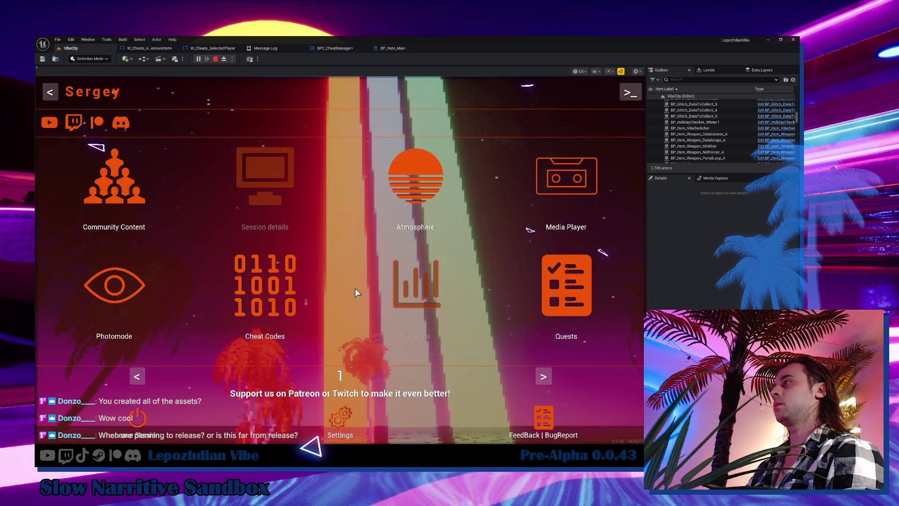
Switch the atmosphere preset to Night1 and close the Atmosphere panel
{"action": "left_click", "coordinate": [397, 206]}
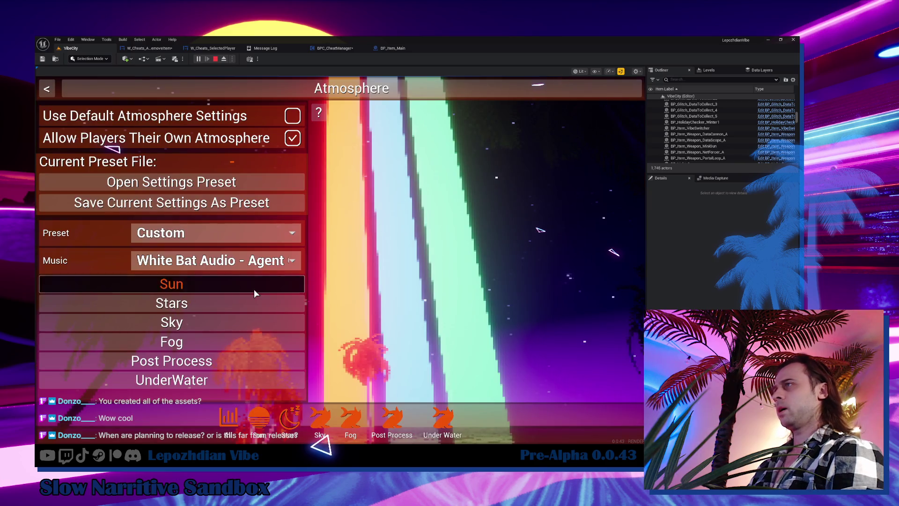
{"action": "left_click", "coordinate": [228, 234]}
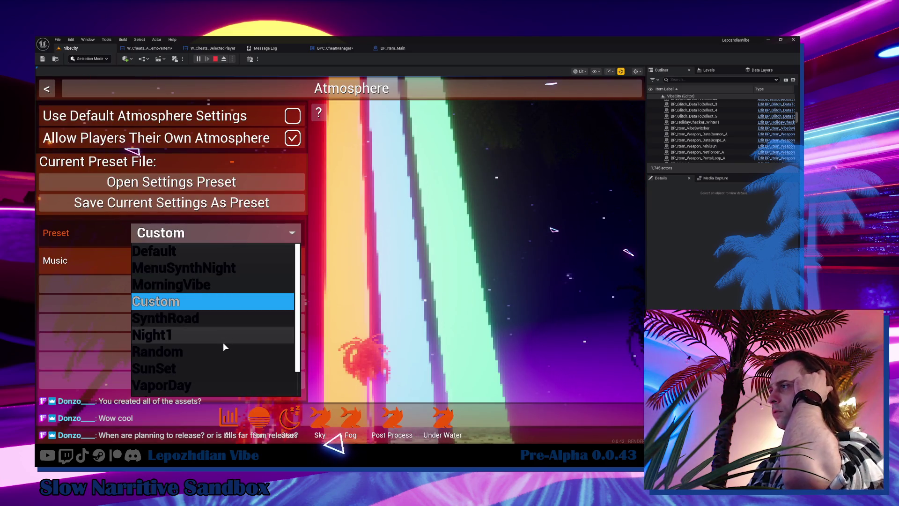
{"action": "left_click", "coordinate": [223, 340]}
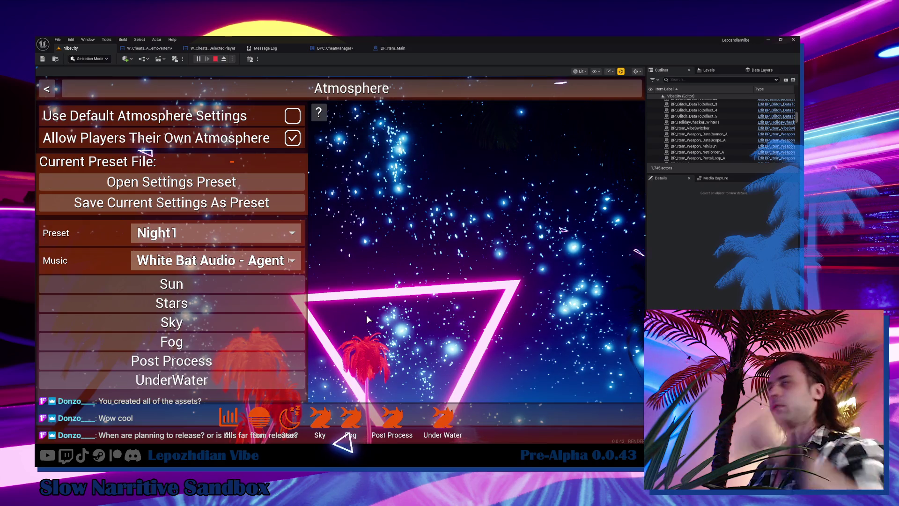
{"action": "key", "text": "Escape"}
{"action": "key", "text": "Escape"}
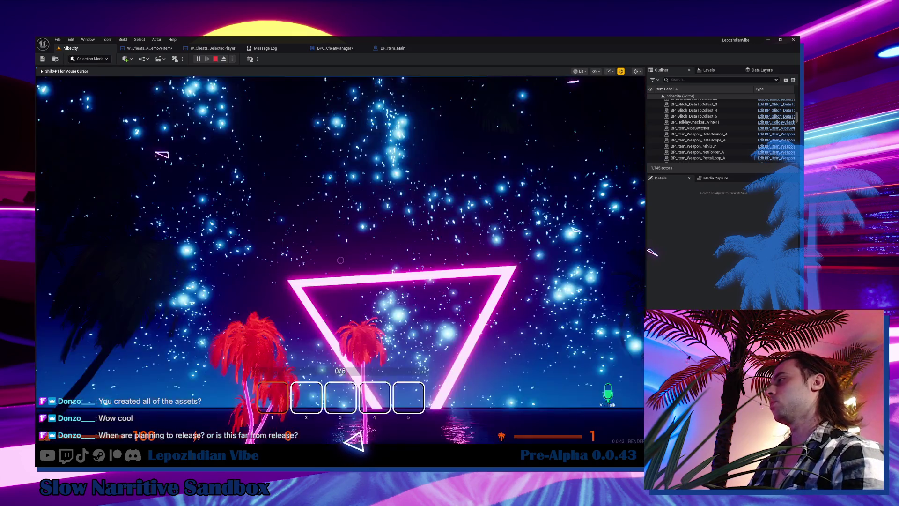
Walk down the stairs and along the neon-palm beach toward the triangle, then reopen the main menu
{"action": "key", "text": "w"}
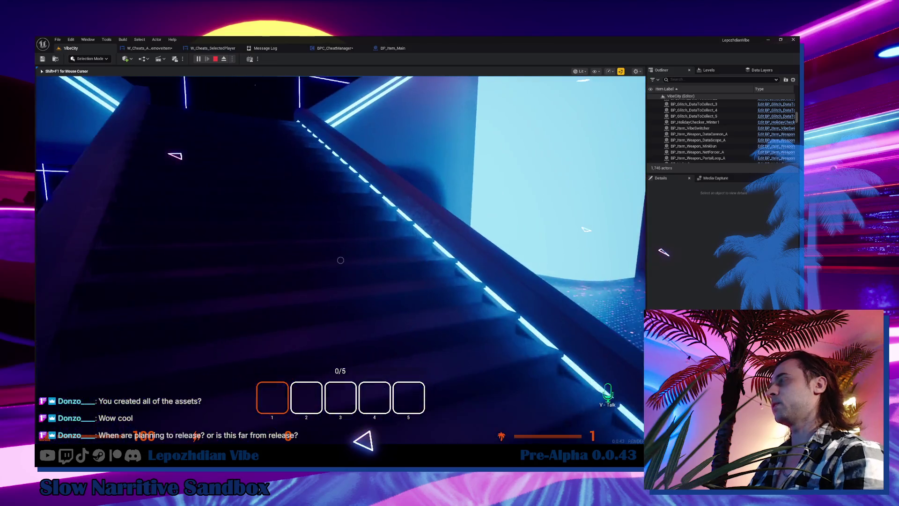
{"action": "key", "text": "w"}
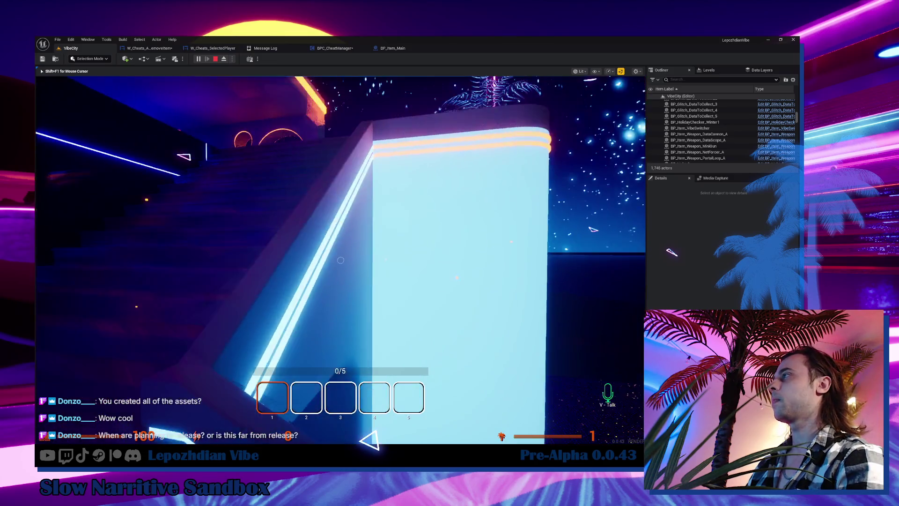
{"action": "key", "text": "w"}
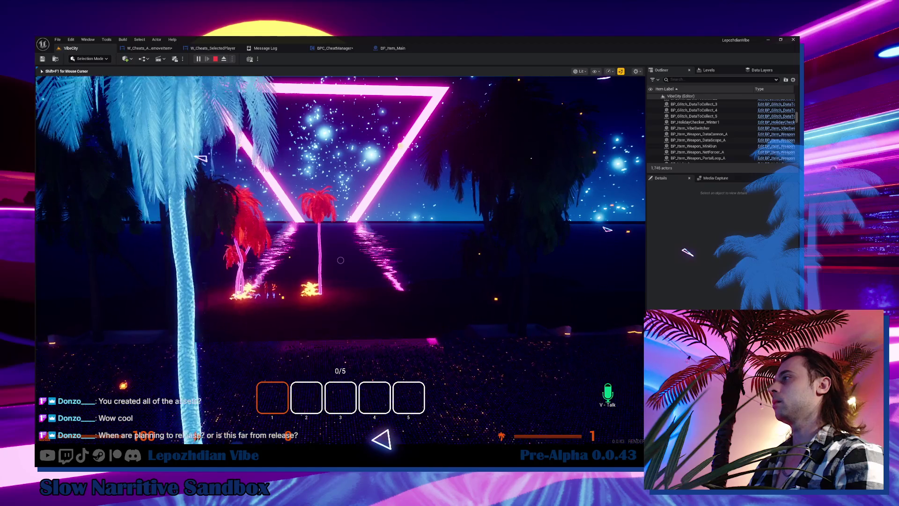
{"action": "key", "text": "w"}
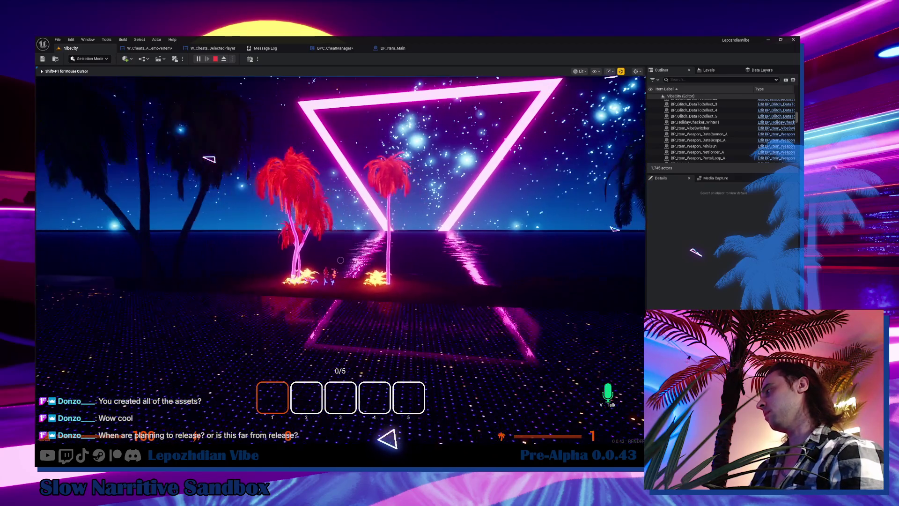
{"action": "key", "text": "w"}
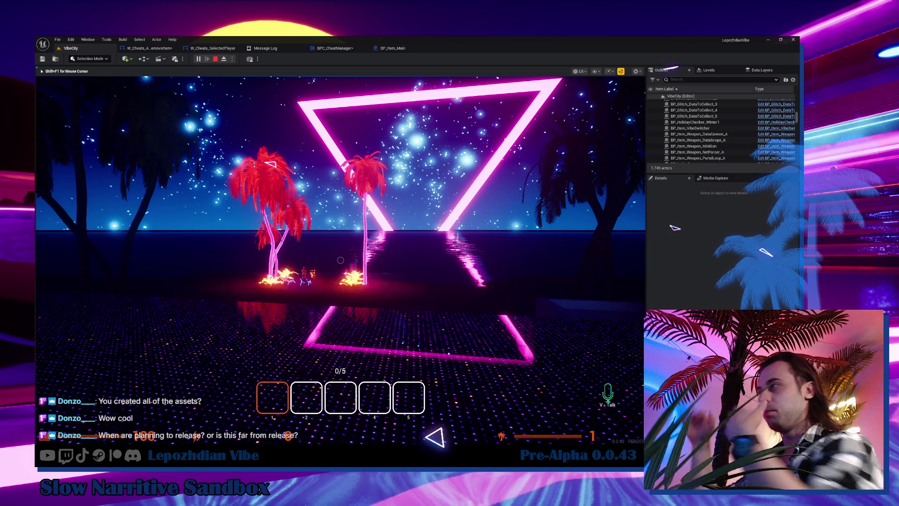
{"action": "key", "text": "w"}
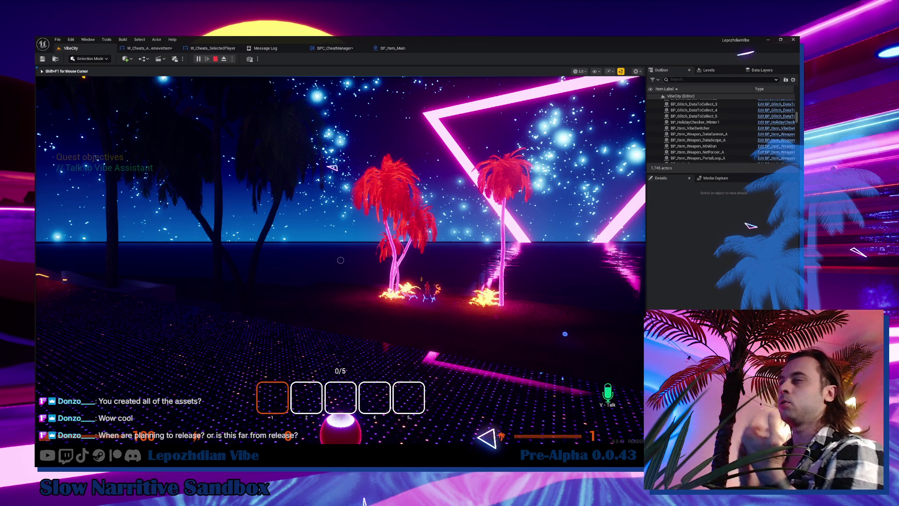
{"action": "key", "text": "Tab"}
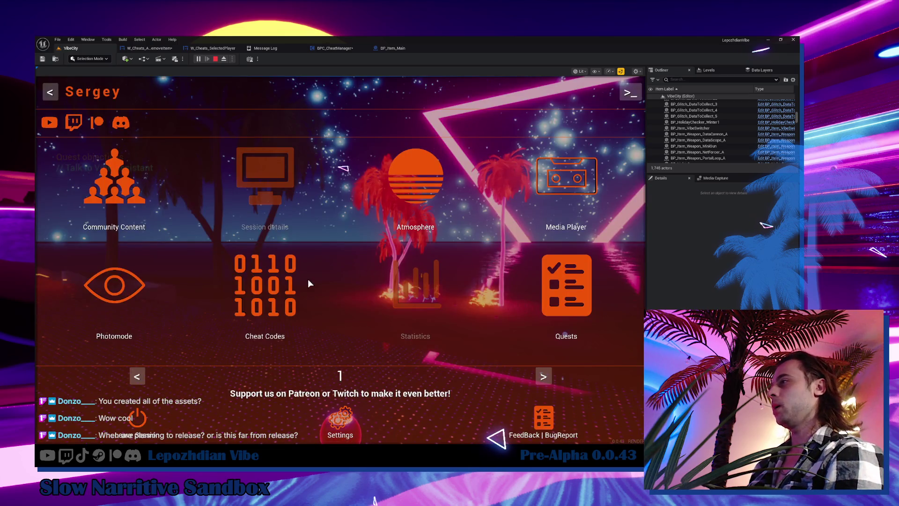
Clear the player's inventory from Cheat Codes and return to gameplay
{"action": "left_click", "coordinate": [287, 290]}
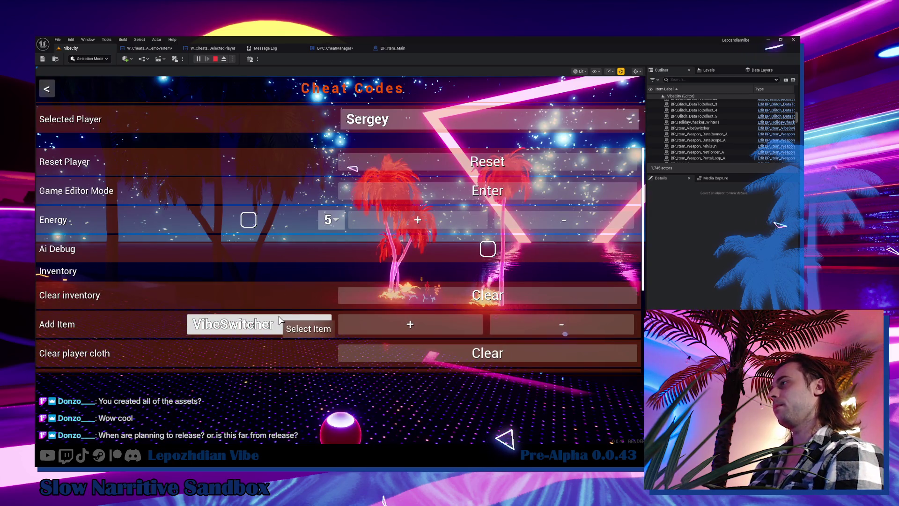
{"action": "left_click", "coordinate": [339, 292]}
{"action": "key", "text": "Escape"}
{"action": "key", "text": "Escape"}
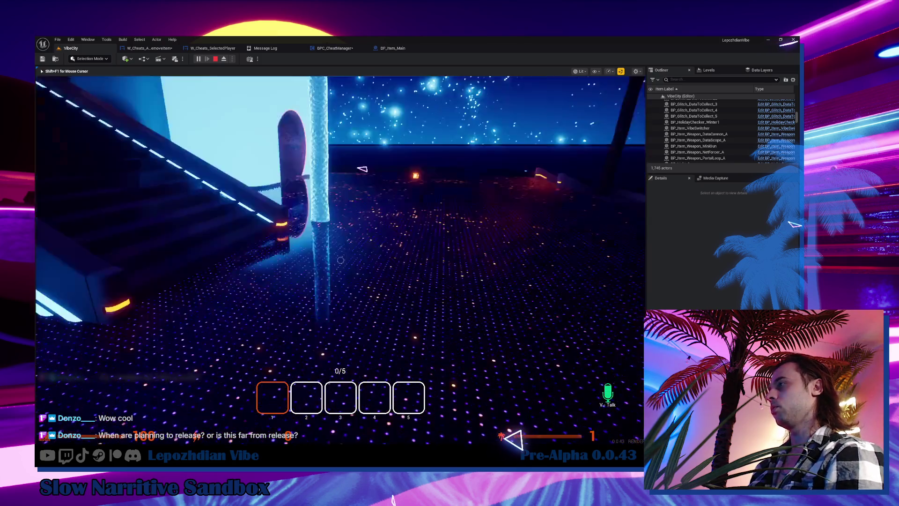
Walk to the weapon pickups by the robot, grab the DataCannon into slot 1, and reopen Cheat Codes
{"action": "key", "text": "w"}
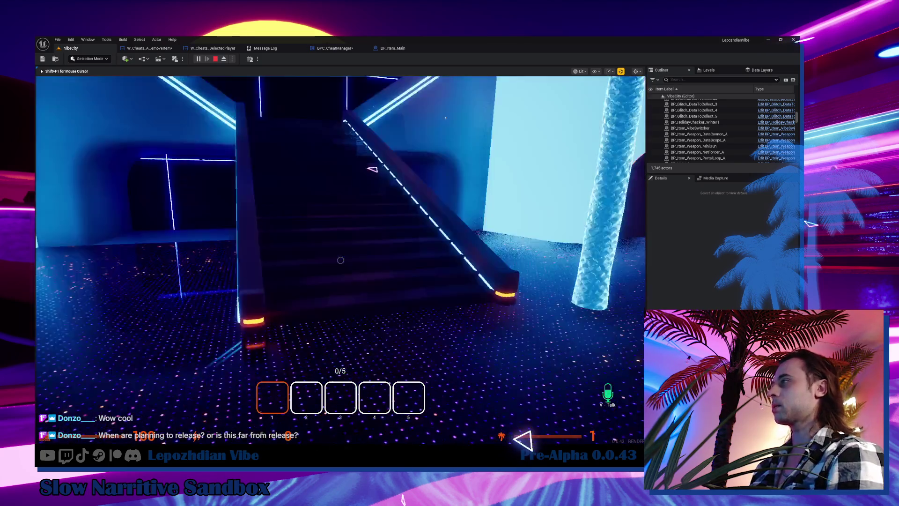
{"action": "key", "text": "w"}
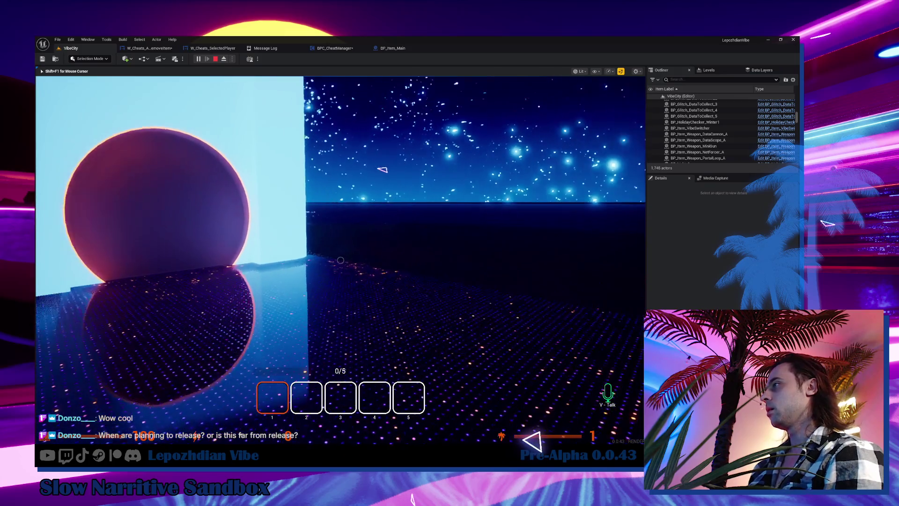
{"action": "key", "text": "w"}
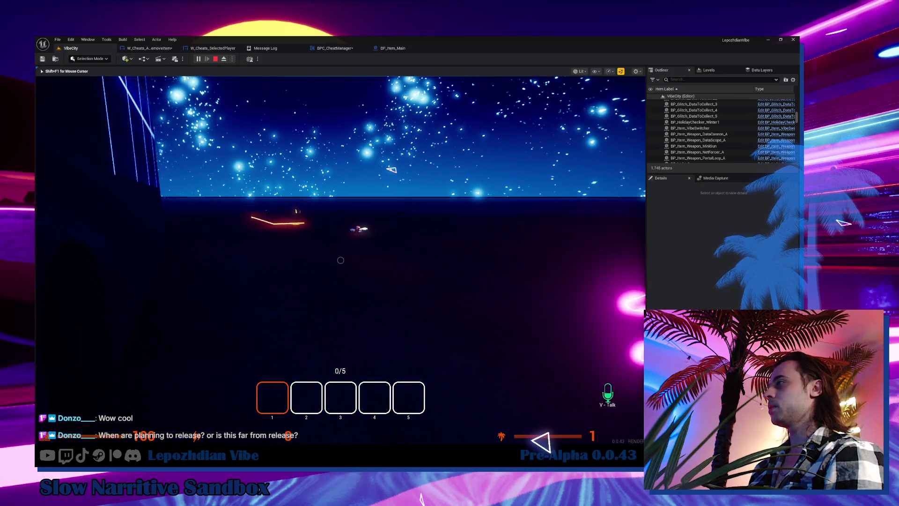
{"action": "key", "text": "w"}
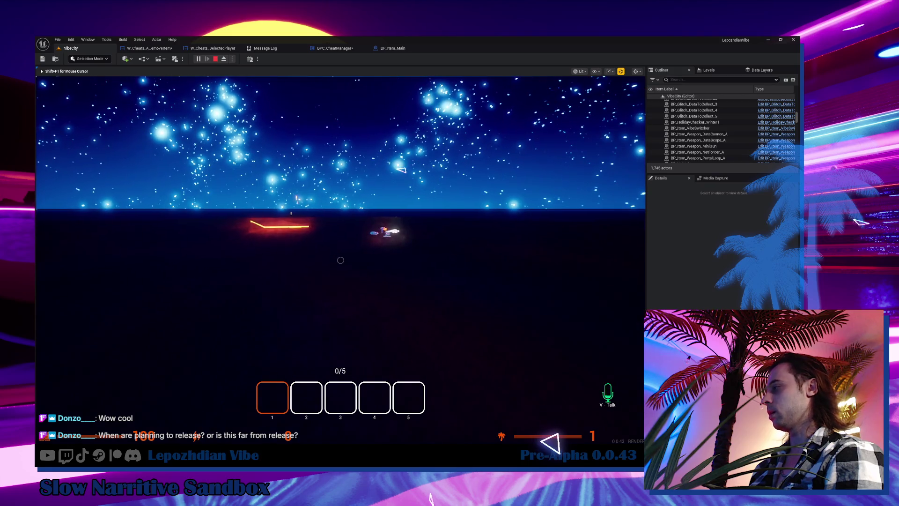
{"action": "key", "text": "w"}
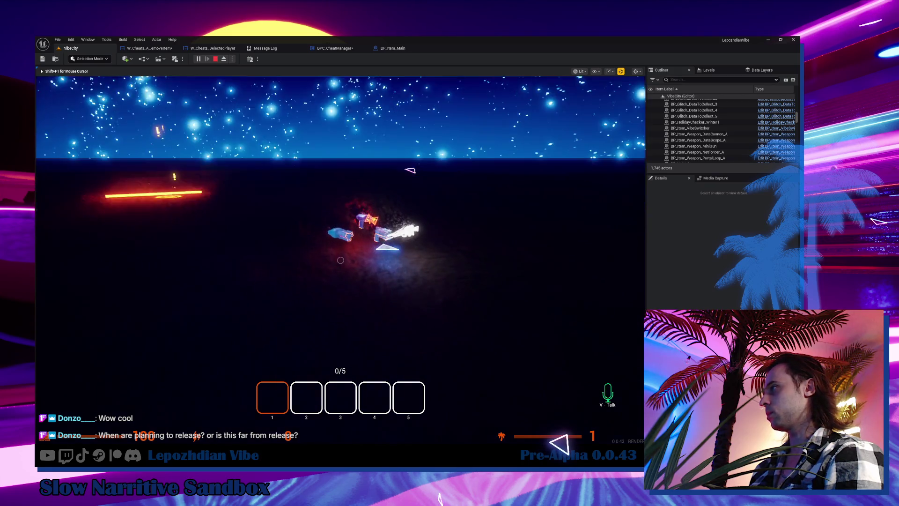
{"action": "key", "text": "w"}
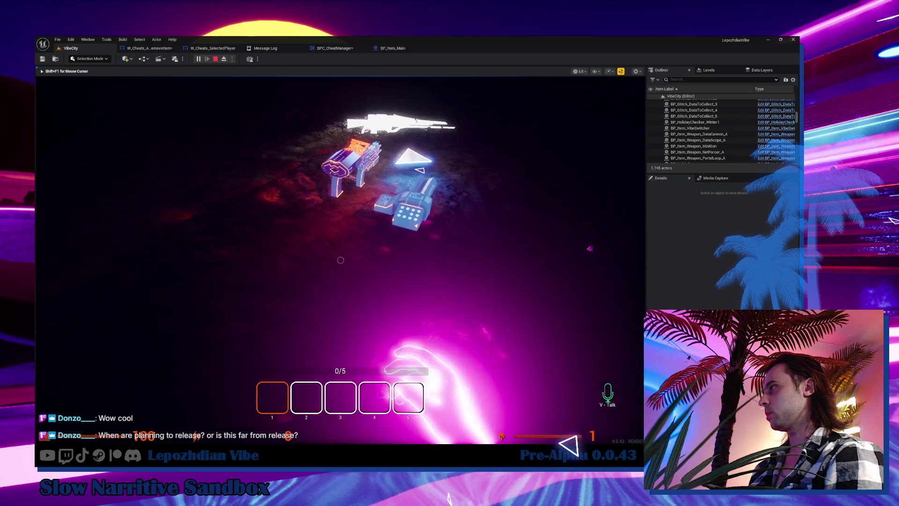
{"action": "key", "text": "w"}
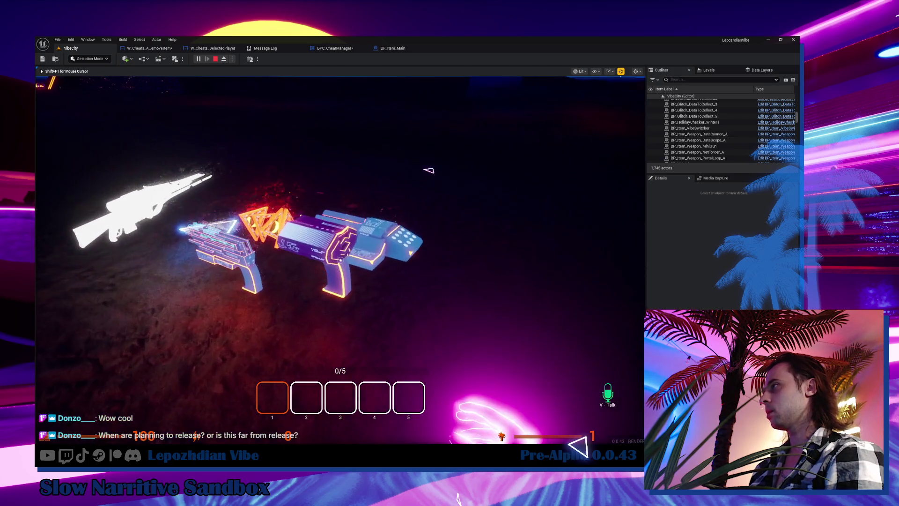
{"action": "key", "text": "w"}
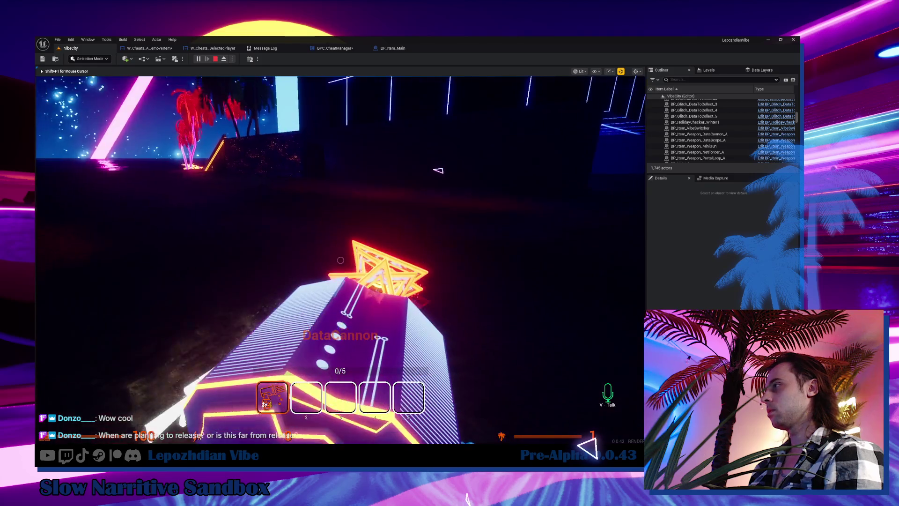
{"action": "key", "text": "Tab"}
{"action": "left_click", "coordinate": [244, 307]}
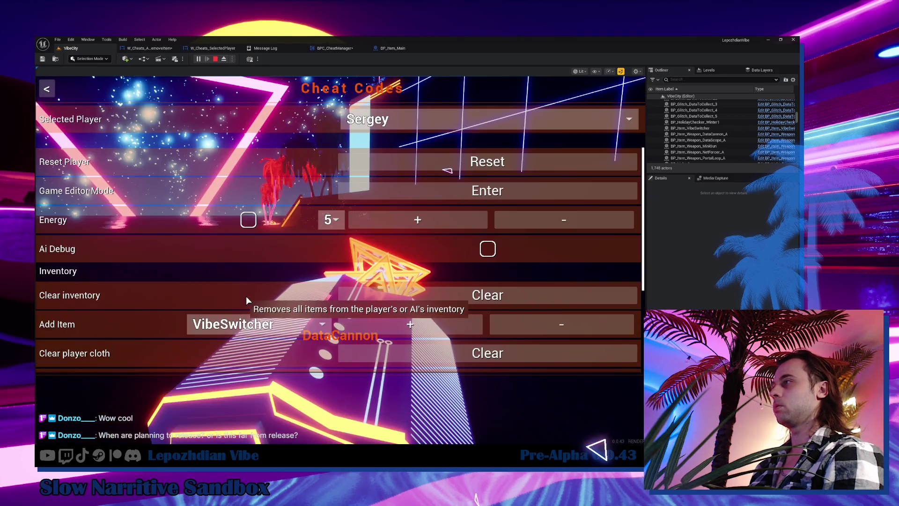
Resume play, collect the lightning-bolt pickup, select hotbar slot 5, then stop the play session
{"action": "key", "text": "Escape"}
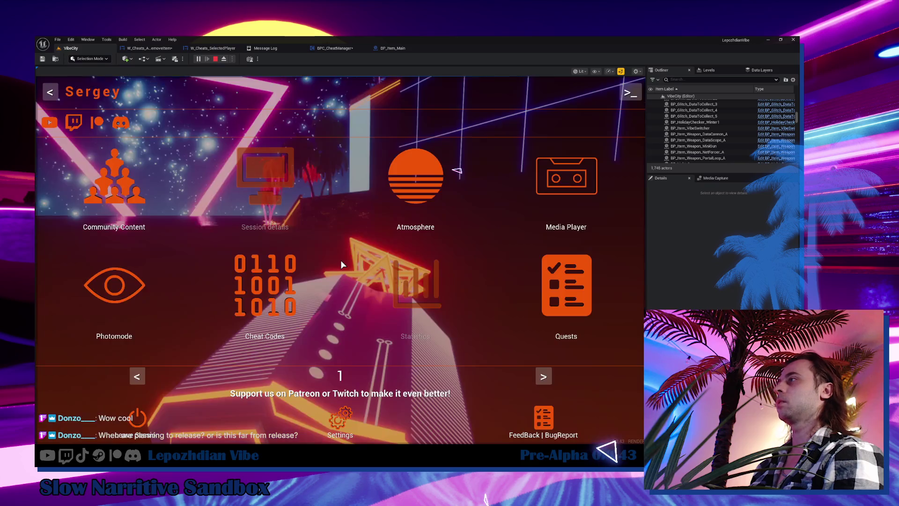
{"action": "key", "text": "Escape"}
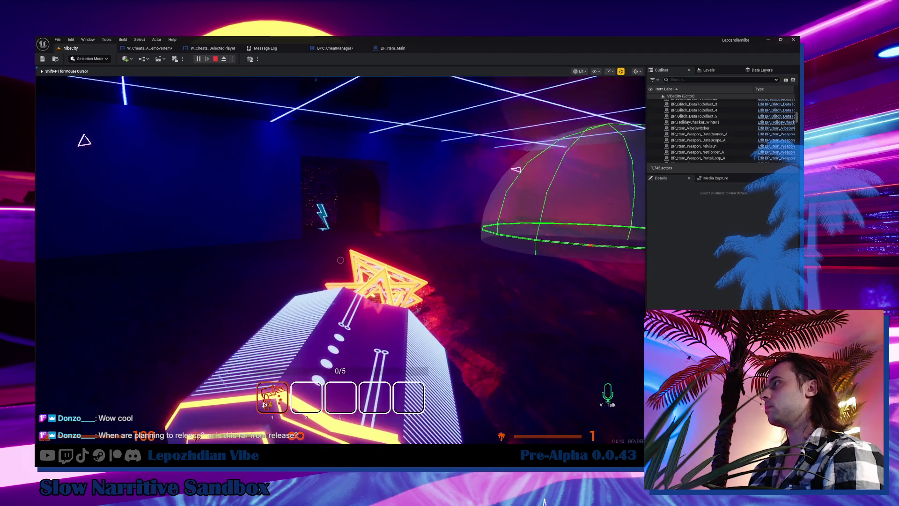
{"action": "key", "text": "w"}
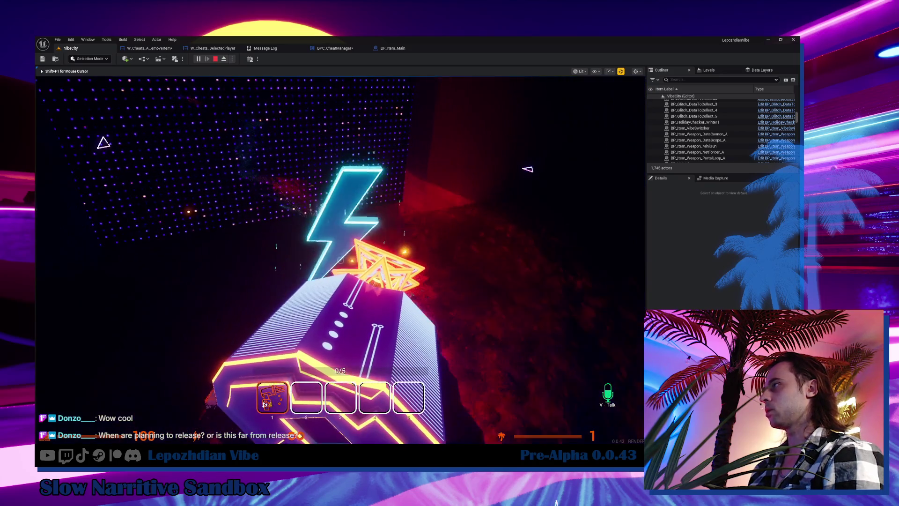
{"action": "key", "text": "w"}
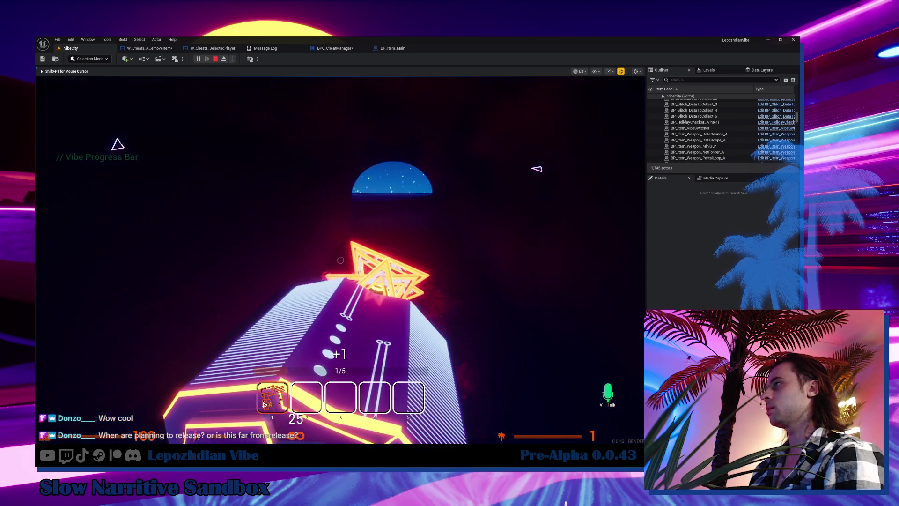
{"action": "key", "text": "5"}
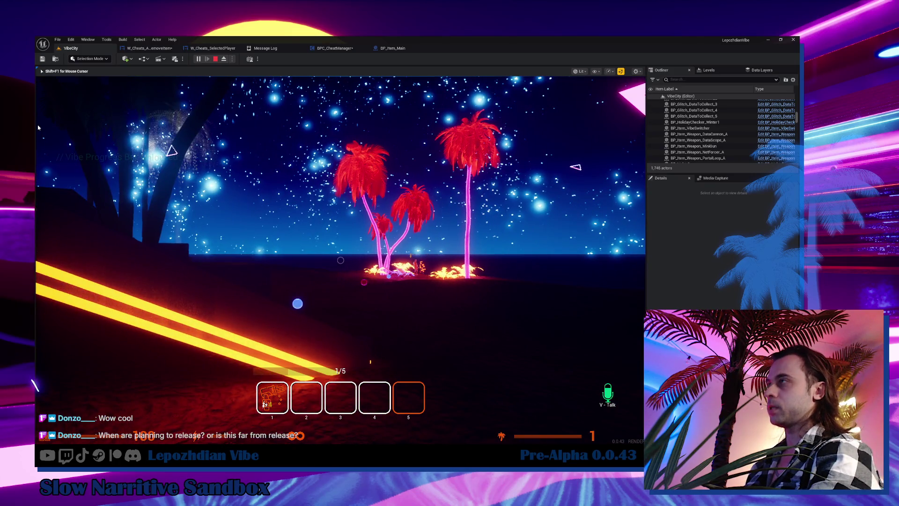
{"action": "key", "text": "Escape"}
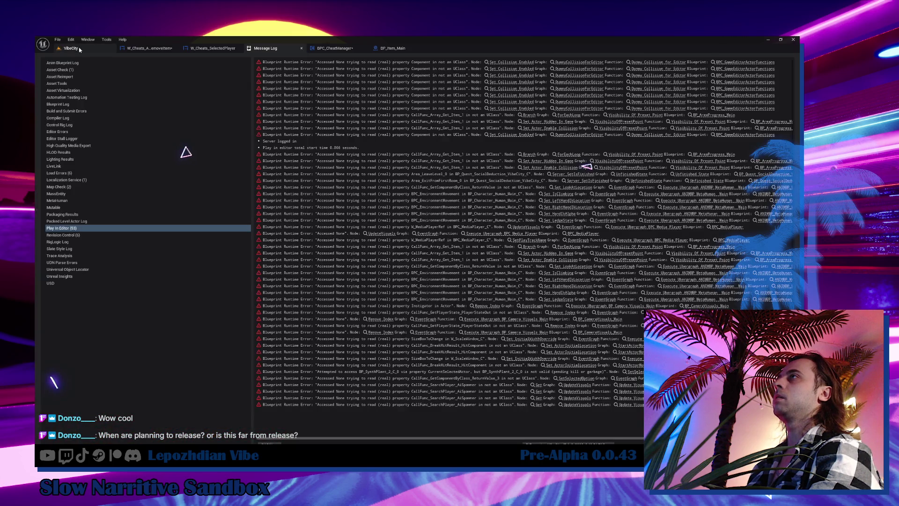
{"action": "key", "text": "f"}
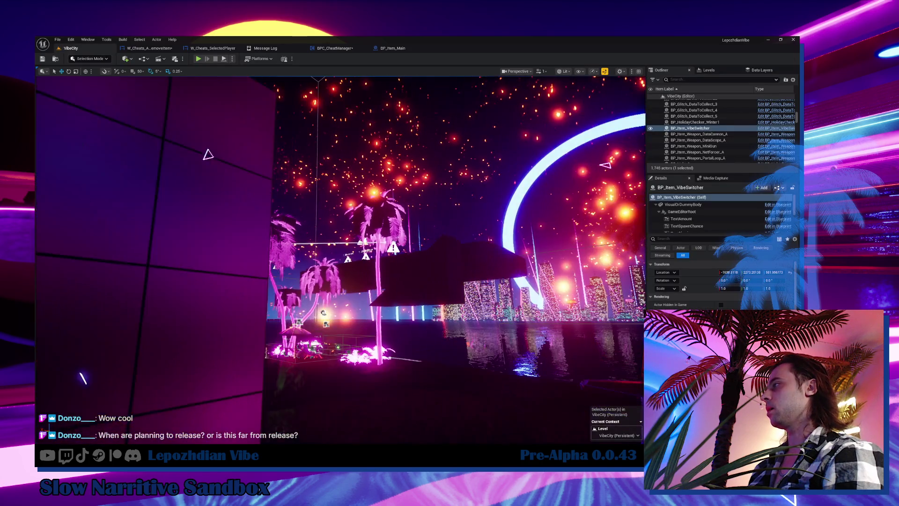
Open the Content Drawer with a cleared search and expand the Maps folder
{"action": "key", "text": "1"}
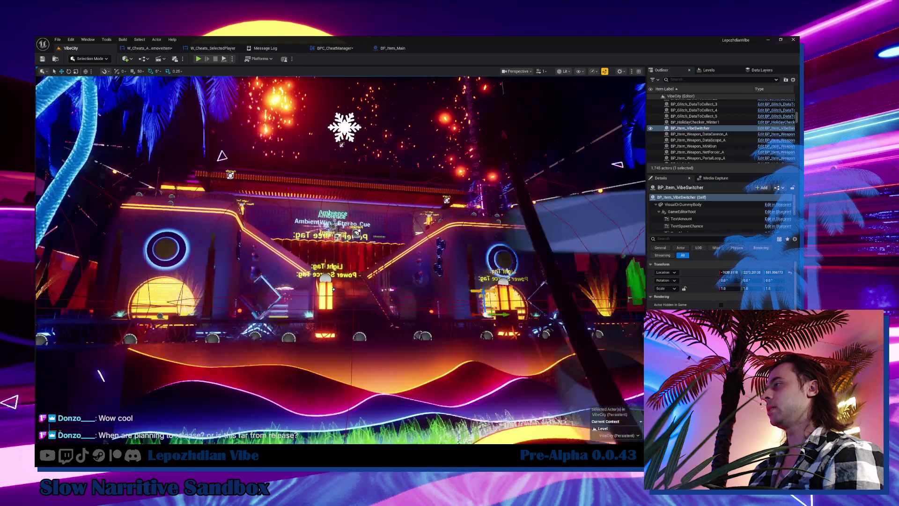
{"action": "key", "text": "ctrl+space"}
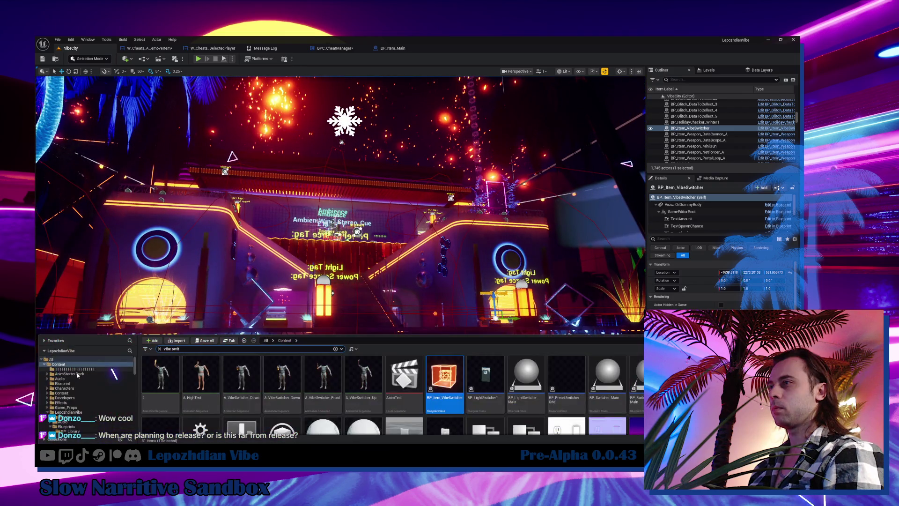
{"action": "left_click", "coordinate": [160, 349]}
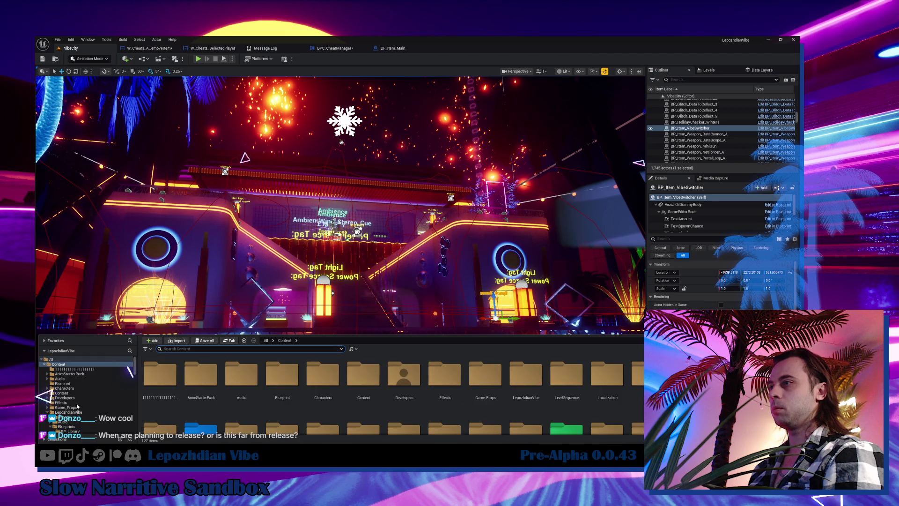
{"action": "scroll", "coordinate": [51, 412], "scroll_direction": "down", "scroll_amount": 2}
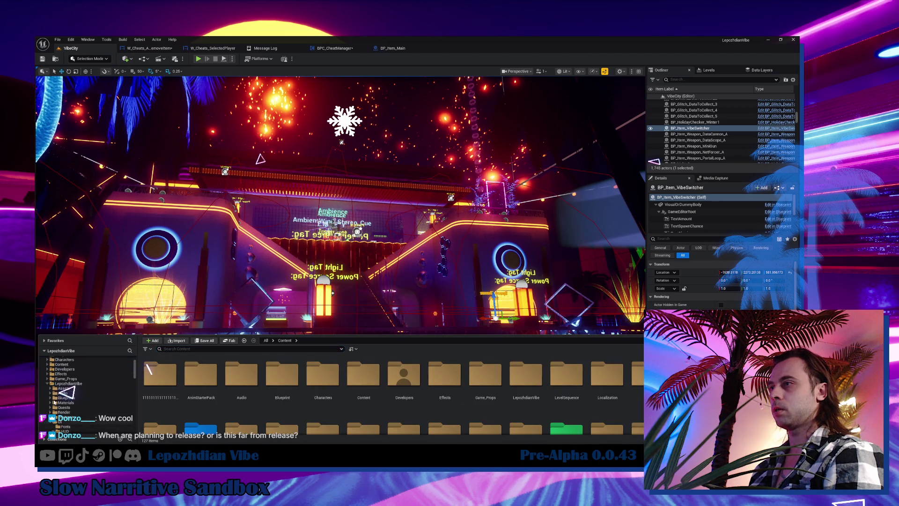
{"action": "left_click", "coordinate": [47, 383]}
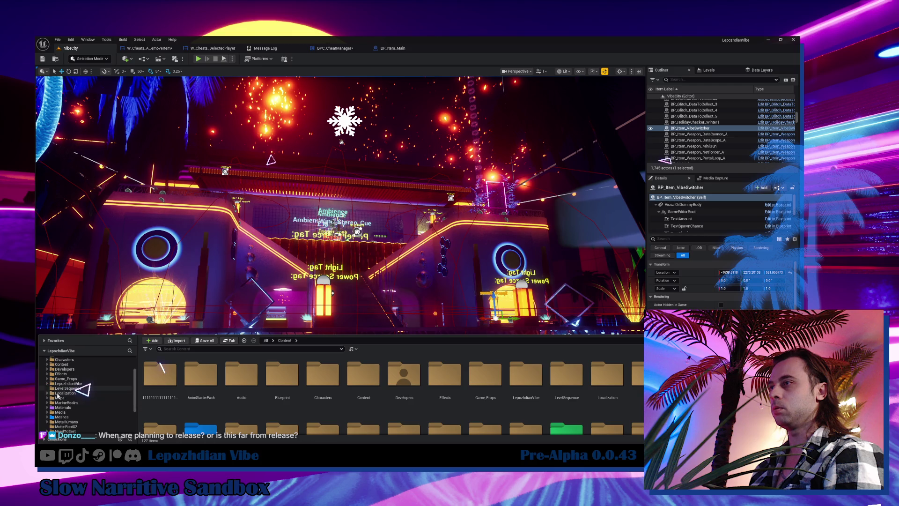
{"action": "left_click", "coordinate": [59, 397]}
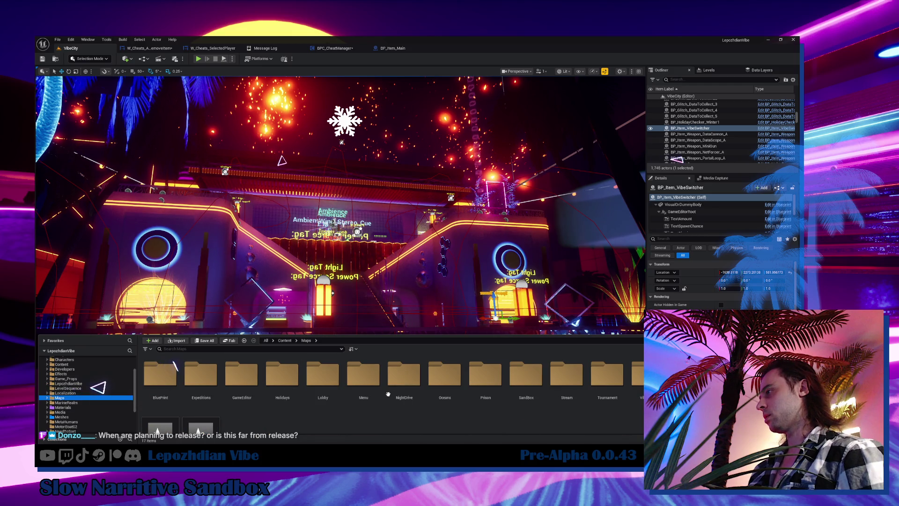
Browse to Maps > SandBox > Antivirus > SynthVilla and open the A_SynthVilla level
{"action": "double_click", "coordinate": [526, 374]}
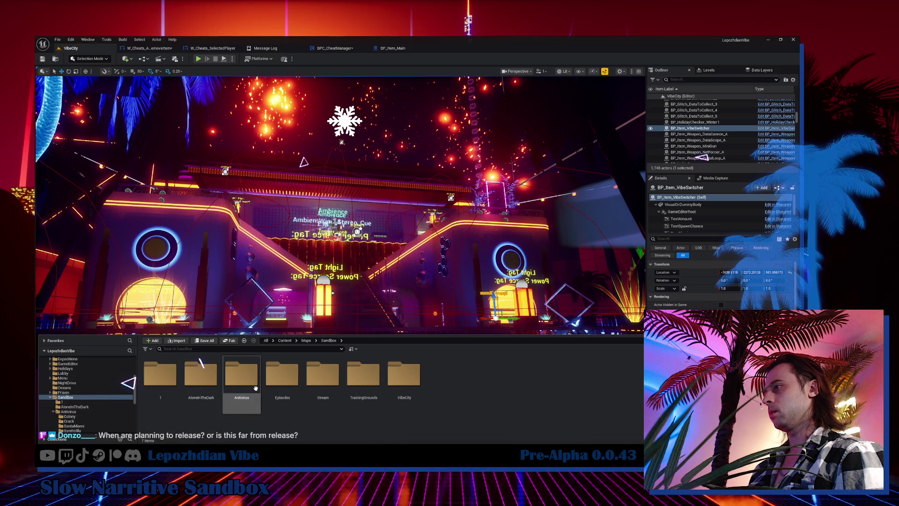
{"action": "double_click", "coordinate": [255, 388]}
{"action": "double_click", "coordinate": [280, 382]}
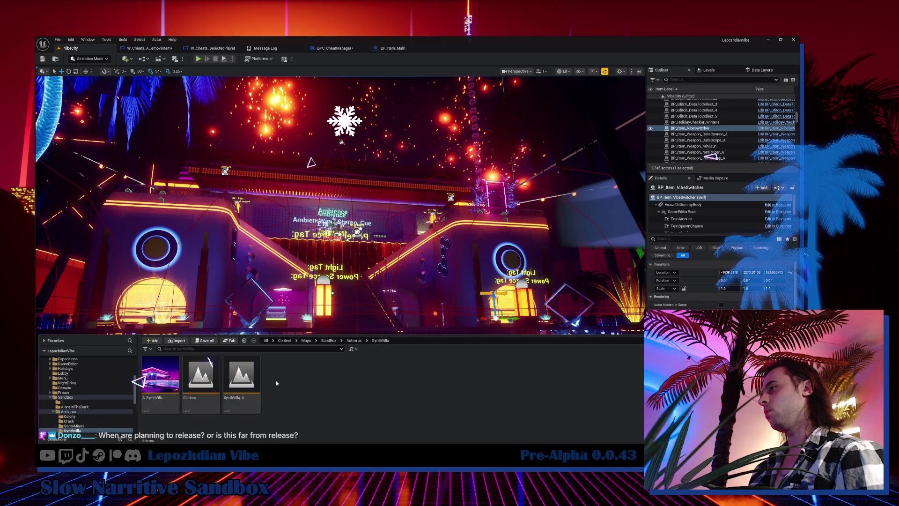
{"action": "left_click", "coordinate": [171, 373]}
{"action": "double_click", "coordinate": [172, 373]}
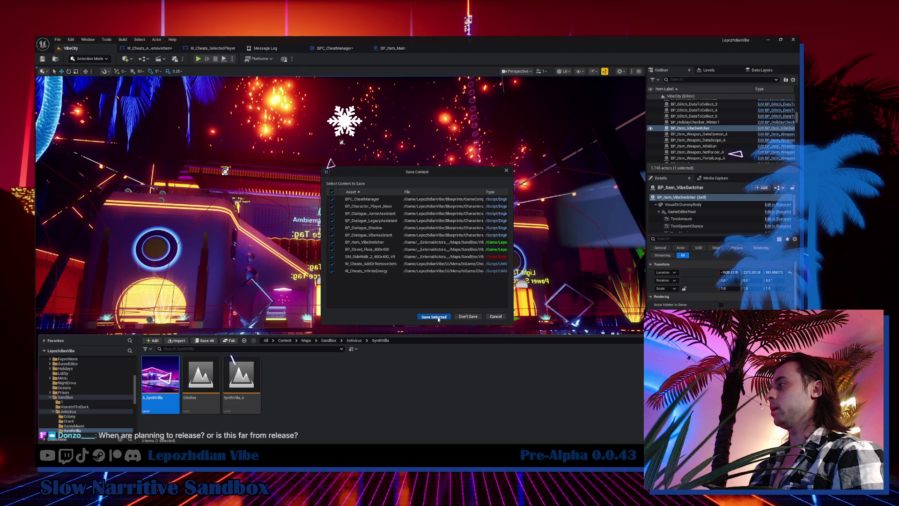
Save the pending assets with Save Selected, then turn the camera from the pool to the building
{"action": "left_click", "coordinate": [434, 317]}
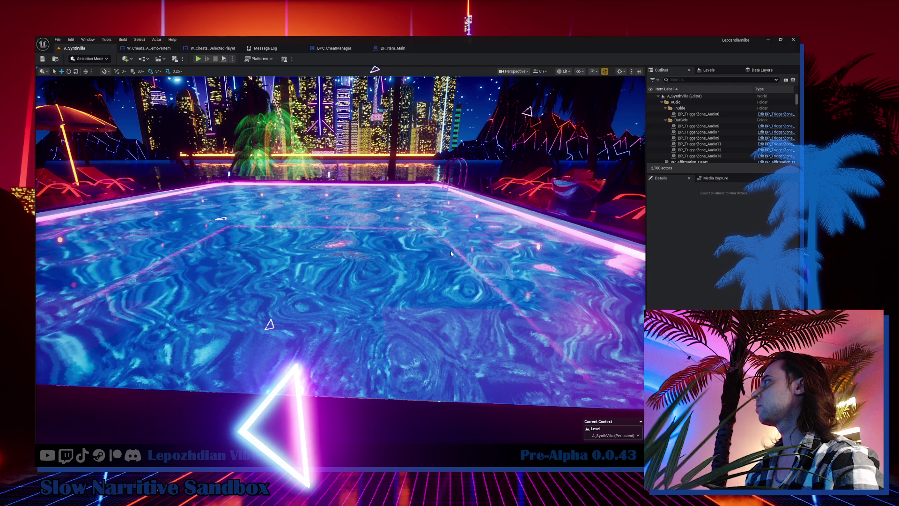
{"action": "mouse_move", "coordinate": [450, 253]}
{"action": "left_mouse_down"}
{"action": "mouse_move", "coordinate": [394, 251]}
{"action": "mouse_move", "coordinate": [450, 251]}
{"action": "left_mouse_up"}
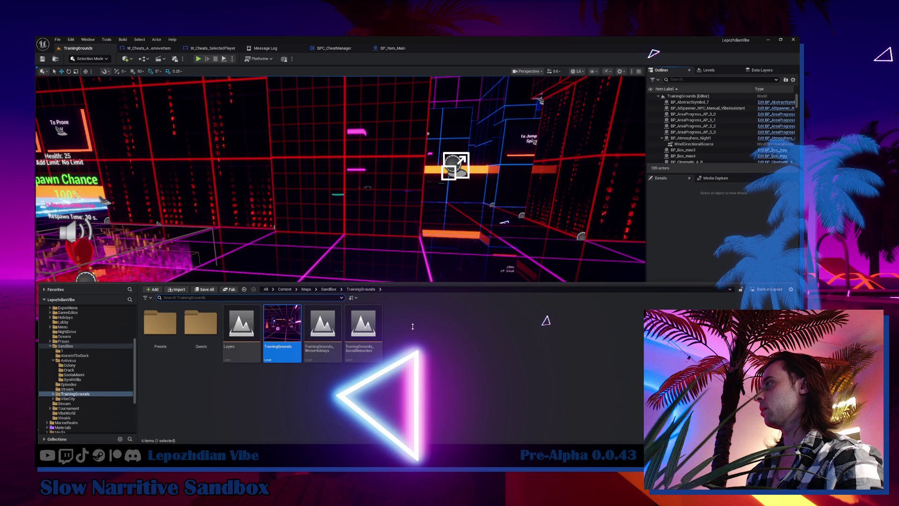
Dismiss the Content Drawer by clicking in the TrainingGrounds viewport
{"action": "left_click", "coordinate": [408, 280]}
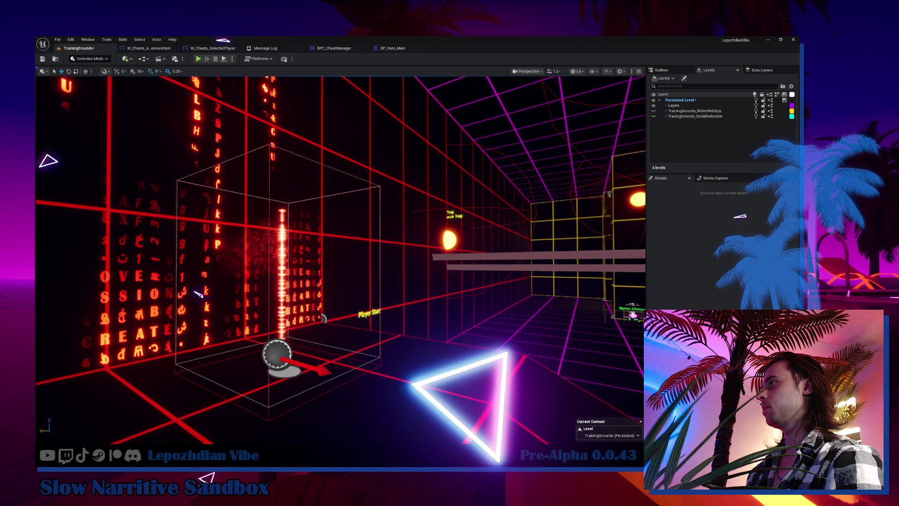
{"action": "left_click_drag", "start_coordinate": [199, 293], "coordinate": [226, 292]}
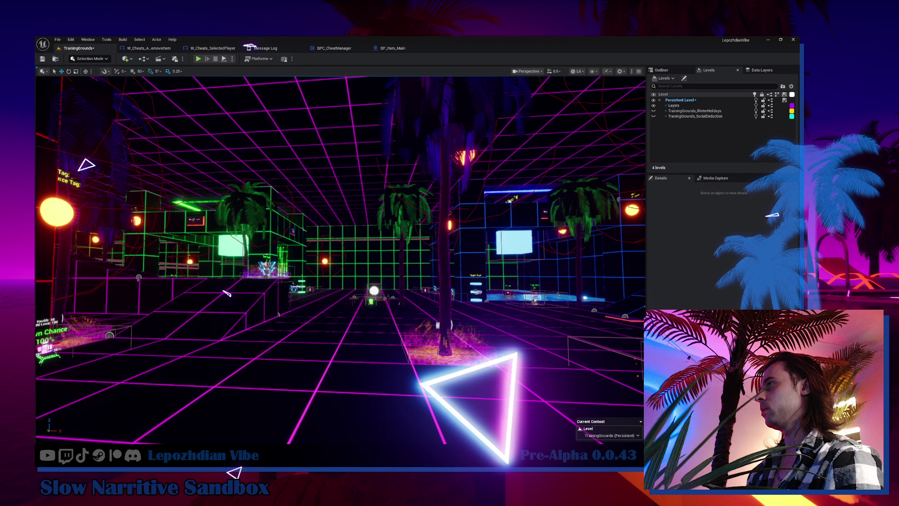
{"action": "left_click_drag", "start_coordinate": [226, 293], "coordinate": [403, 289]}
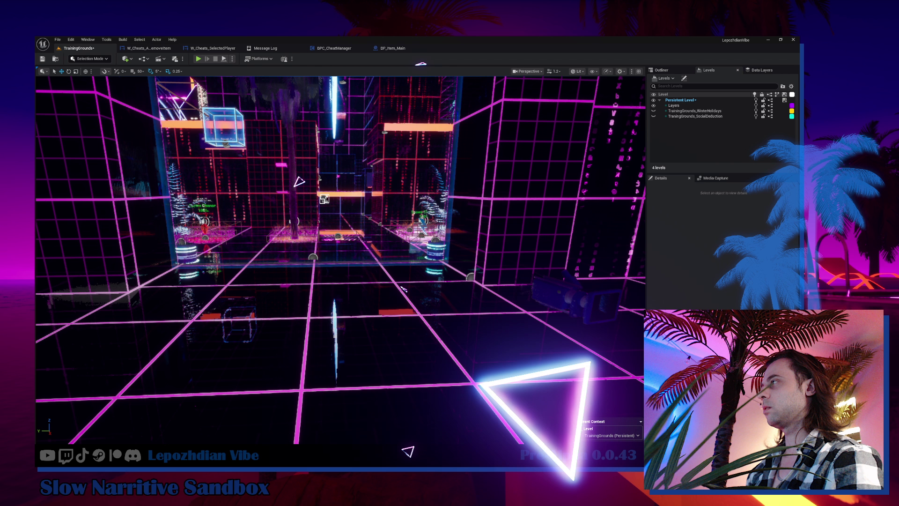
Bring up the Content Drawer with Ctrl+Space to show the TrainingGrounds map assets
{"action": "key", "text": "ctrl+space"}
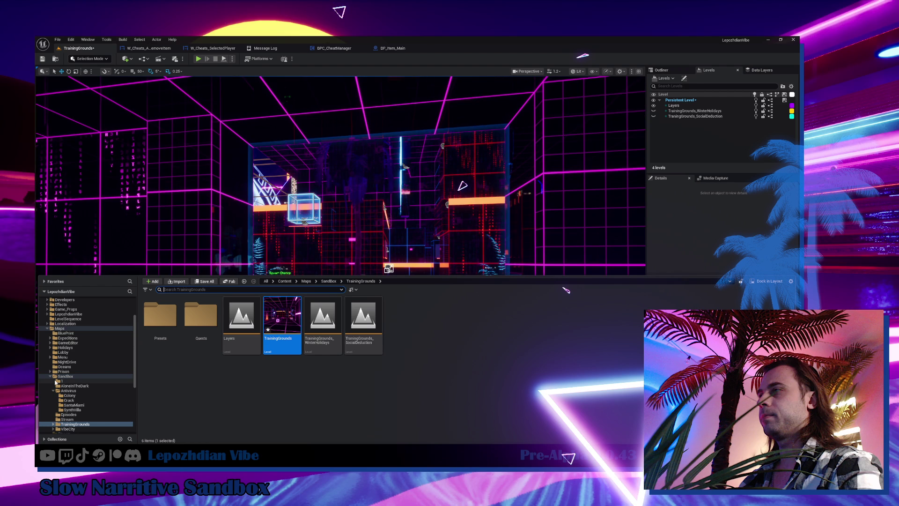
Open the VibeCity level from Maps > SandBox > VibeCity and move forward through it
{"action": "left_click", "coordinate": [60, 375]}
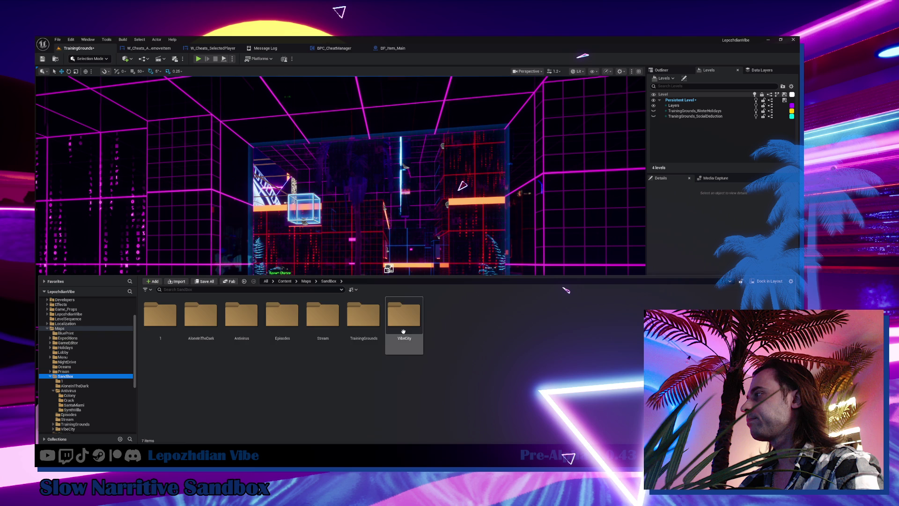
{"action": "double_click", "coordinate": [403, 323]}
{"action": "double_click", "coordinate": [282, 318]}
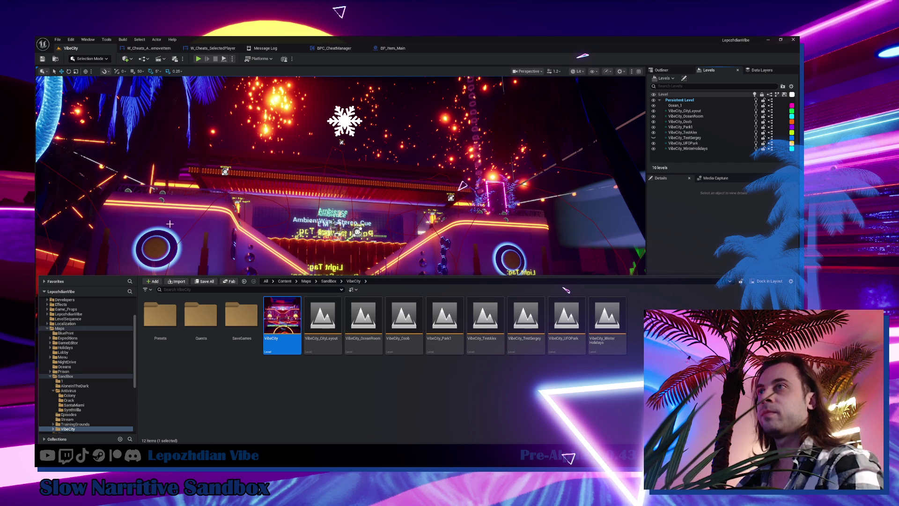
{"action": "left_click_drag", "start_coordinate": [66, 222], "coordinate": [47, 206]}
{"action": "left_click_drag", "start_coordinate": [565, 289], "coordinate": [586, 272]}
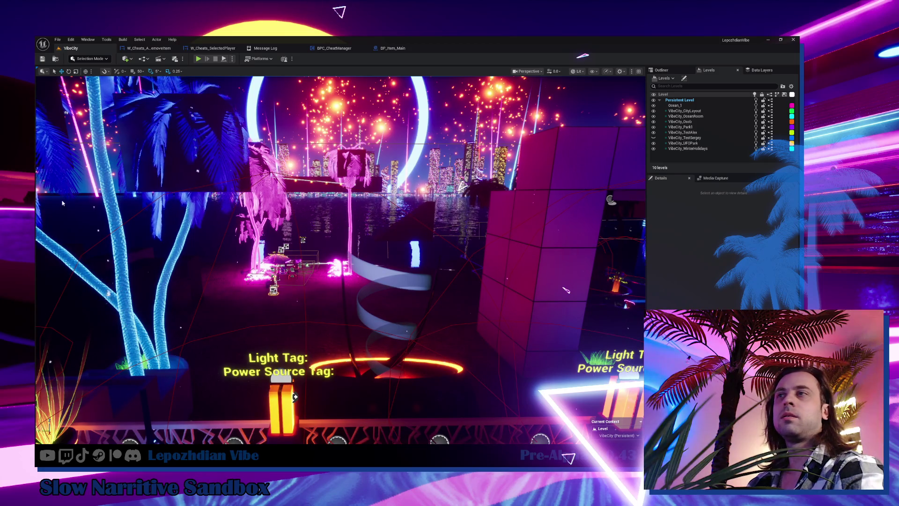
{"action": "key", "text": "ctrl+space"}
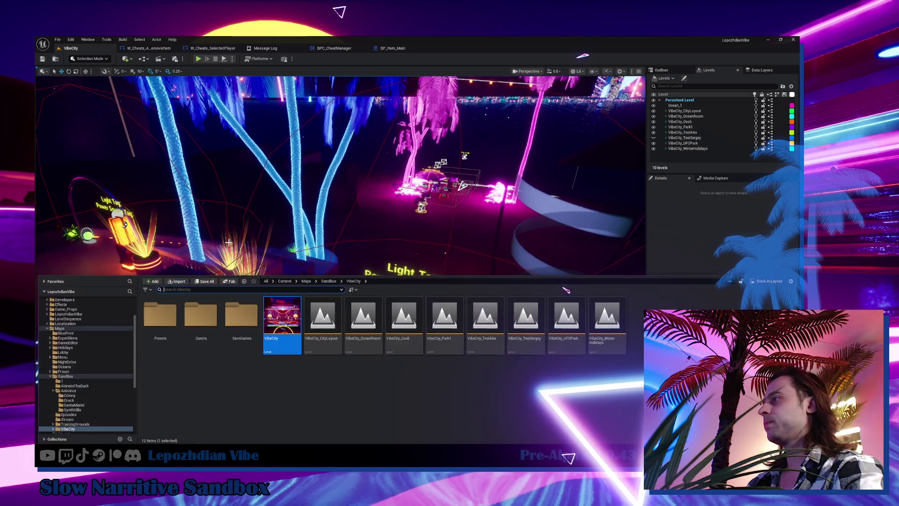
Bring up the W_Cheats_AddOrRemoveItem EventGraph with its two button-click chains
{"action": "left_click", "coordinate": [147, 49]}
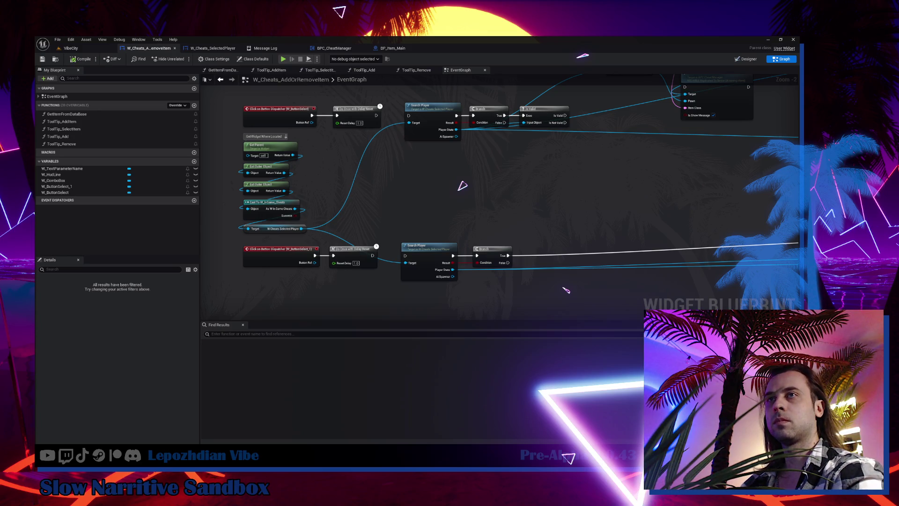
Wire Do Once into Search Player and Is Valid's valid output into Server Add Item
{"action": "left_click_drag", "start_coordinate": [470, 249], "coordinate": [412, 306]}
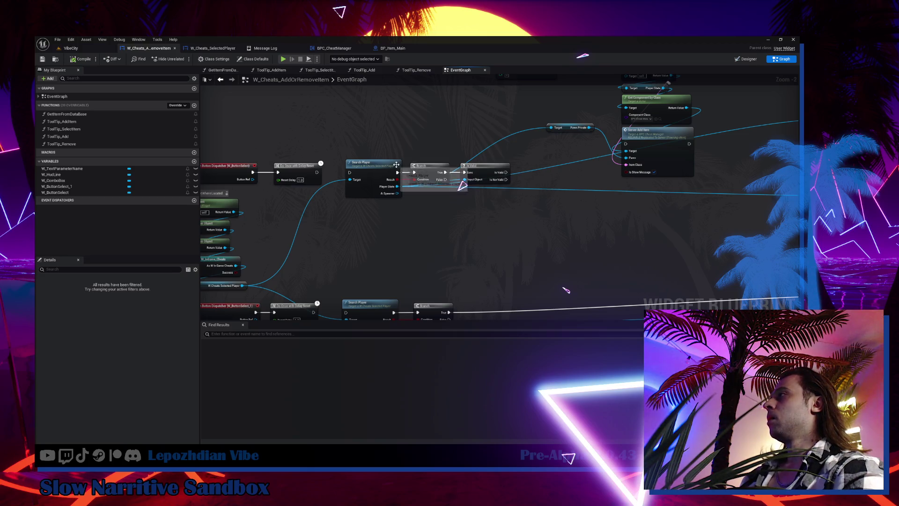
{"action": "left_click_drag", "start_coordinate": [319, 172], "coordinate": [349, 173]}
{"action": "left_click_drag", "start_coordinate": [389, 151], "coordinate": [295, 184]}
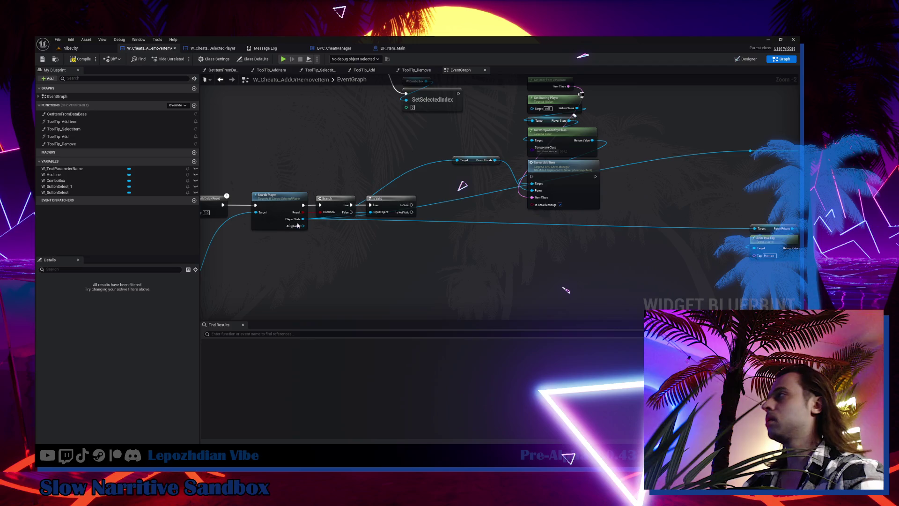
{"action": "scroll", "coordinate": [433, 209], "scroll_direction": "up", "scroll_amount": 2}
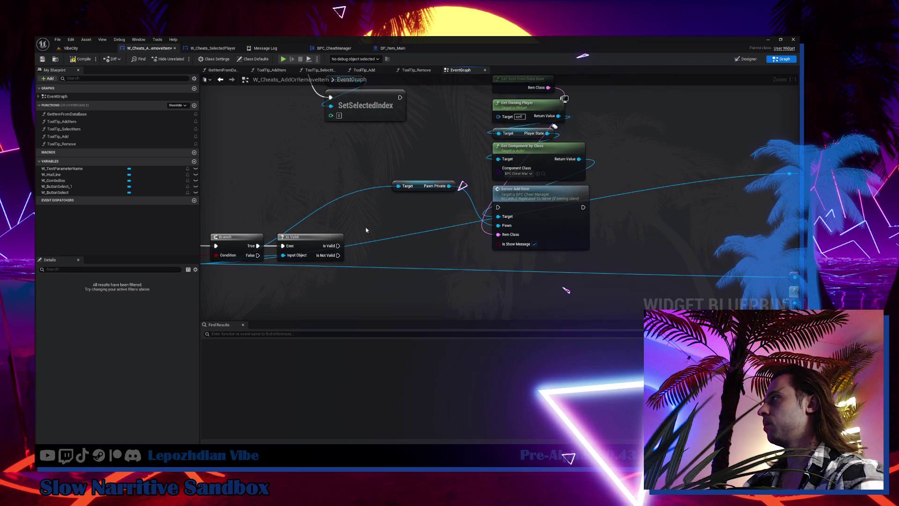
{"action": "left_click_drag", "start_coordinate": [338, 246], "coordinate": [498, 207]}
Move the item lookup, Server Add Item and Pawn Private nodes lower beside Is Valid
{"action": "left_click_drag", "start_coordinate": [432, 207], "coordinate": [402, 232]}
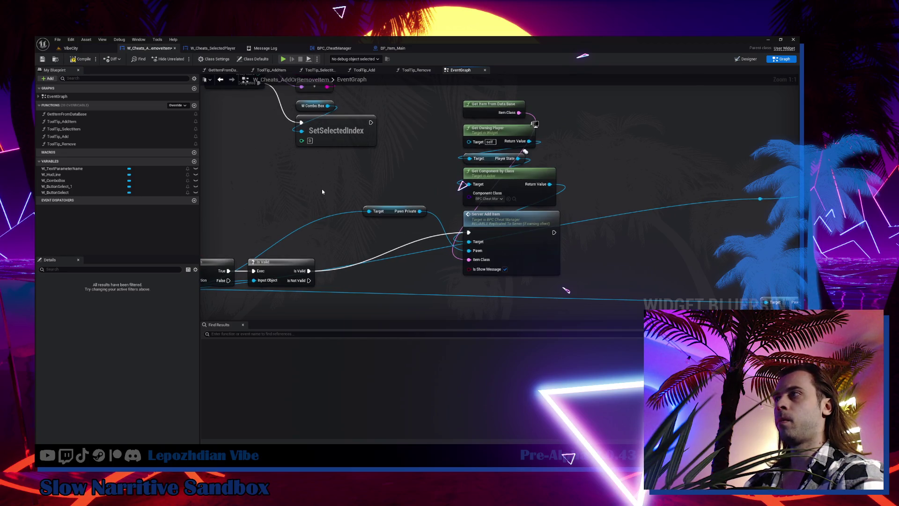
{"action": "mouse_move", "coordinate": [442, 107]}
{"action": "left_mouse_down"}
{"action": "mouse_move", "coordinate": [527, 119]}
{"action": "mouse_move", "coordinate": [561, 277]}
{"action": "left_mouse_up"}
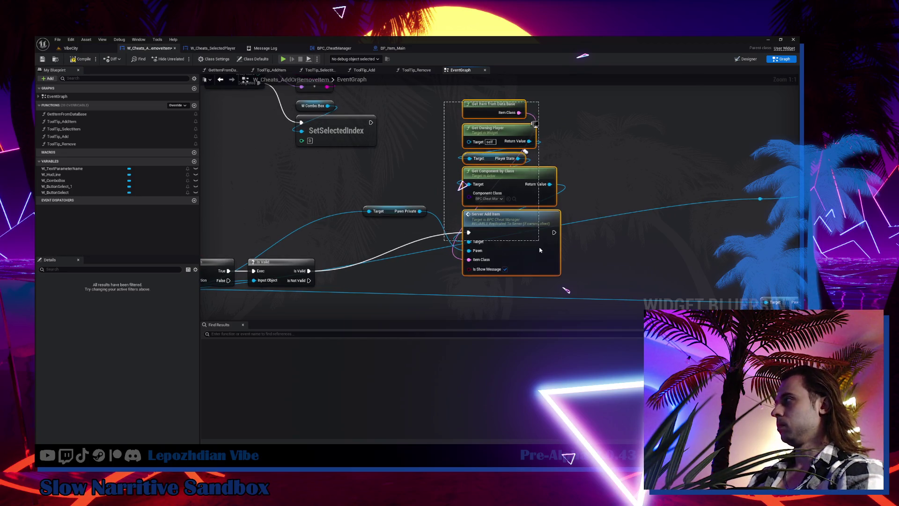
{"action": "mouse_move", "coordinate": [535, 239]}
{"action": "left_mouse_down"}
{"action": "mouse_move", "coordinate": [521, 272]}
{"action": "mouse_move", "coordinate": [530, 277]}
{"action": "left_mouse_up"}
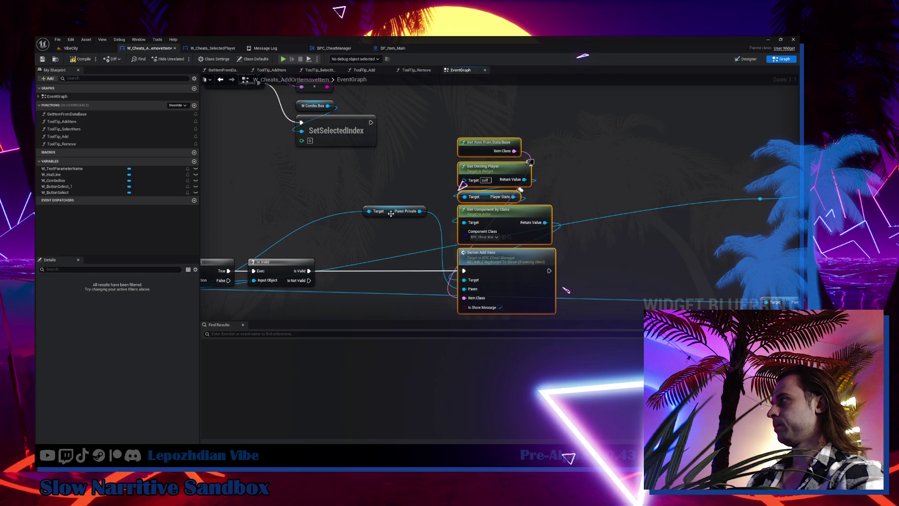
{"action": "mouse_move", "coordinate": [390, 217]}
{"action": "left_mouse_down"}
{"action": "mouse_move", "coordinate": [395, 265]}
{"action": "mouse_move", "coordinate": [477, 120]}
{"action": "mouse_move", "coordinate": [485, 136]}
{"action": "left_mouse_up"}
{"action": "left_click_drag", "start_coordinate": [418, 180], "coordinate": [513, 95]}
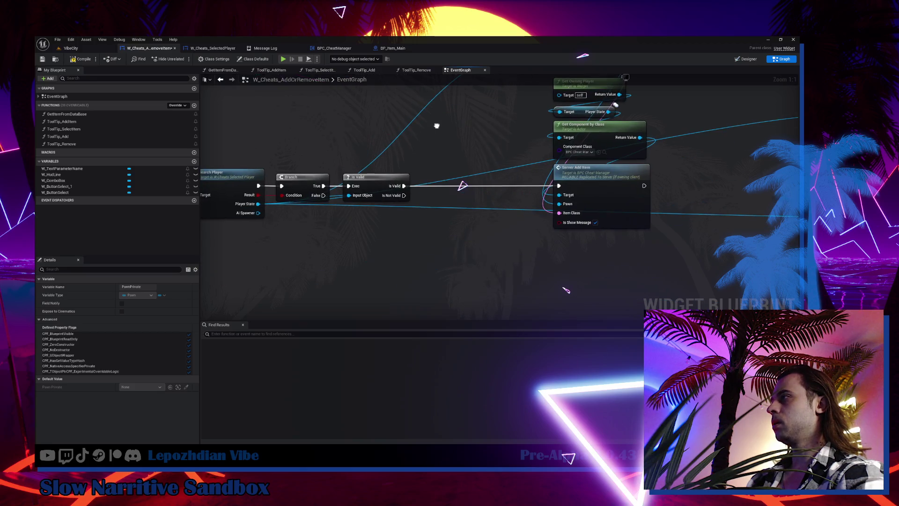
{"action": "left_click", "coordinate": [368, 183]}
{"action": "left_click_drag", "start_coordinate": [367, 184], "coordinate": [401, 145]}
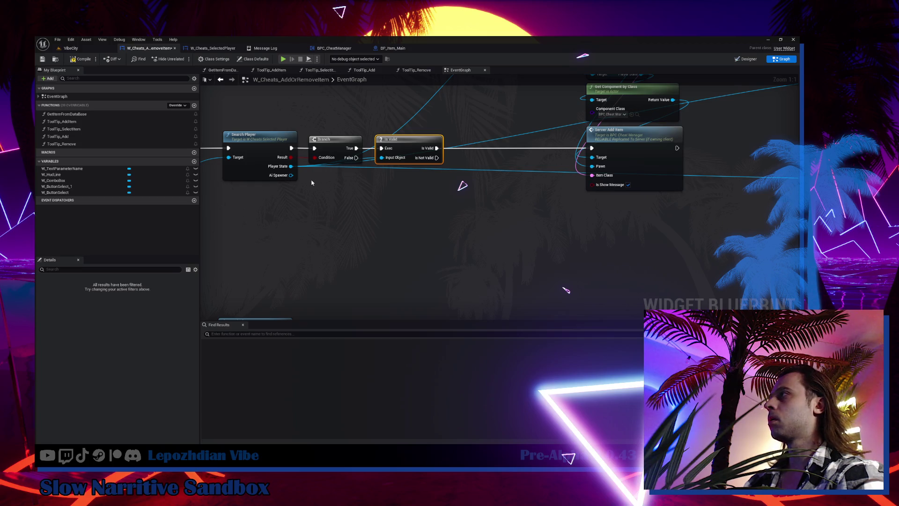
Add a validated Spawned Character getter fed by Ai Spawner, run when Is Valid fails
{"action": "mouse_move", "coordinate": [291, 176]}
{"action": "left_mouse_down"}
{"action": "mouse_move", "coordinate": [349, 193]}
{"action": "mouse_move", "coordinate": [318, 190]}
{"action": "left_mouse_up"}
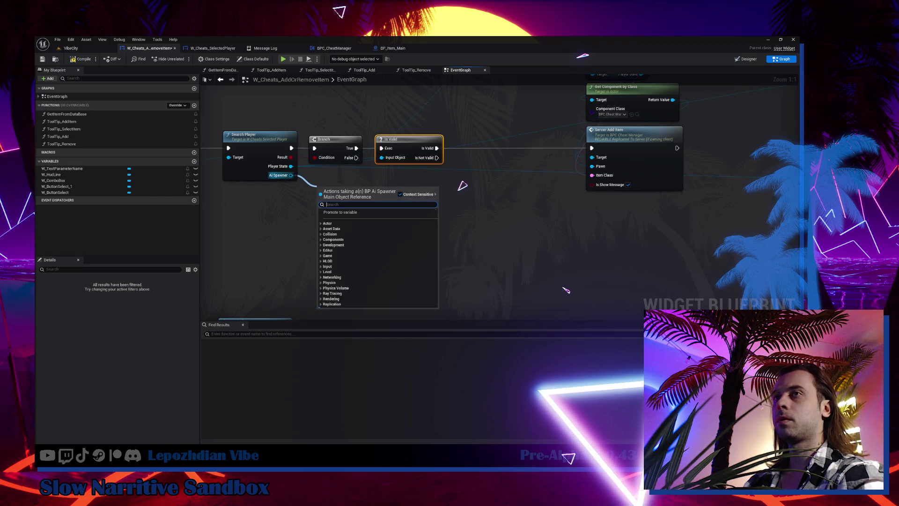
{"action": "key", "text": "Escape"}
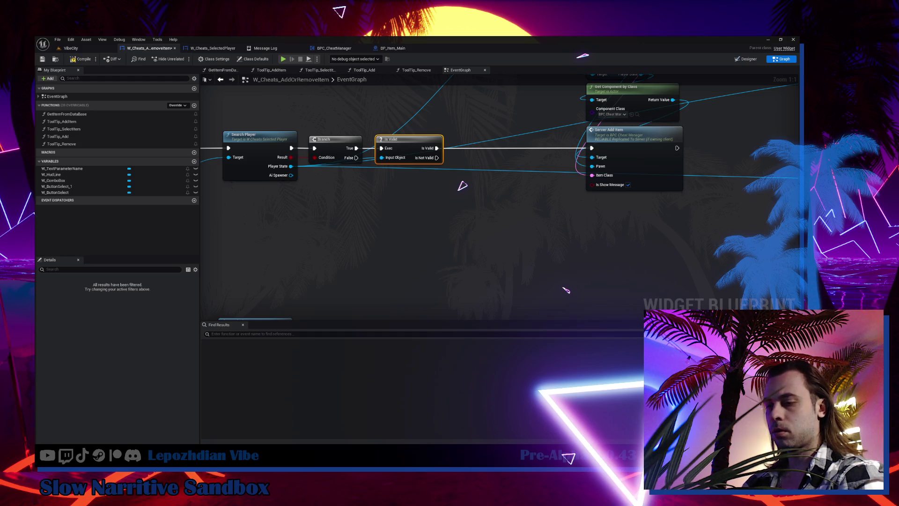
{"action": "key", "text": "ctrl+v"}
{"action": "left_click_drag", "start_coordinate": [291, 175], "coordinate": [450, 220]}
{"action": "mouse_move", "coordinate": [436, 158]}
{"action": "left_mouse_down"}
{"action": "mouse_move", "coordinate": [448, 210]}
{"action": "mouse_move", "coordinate": [402, 180]}
{"action": "left_mouse_up"}
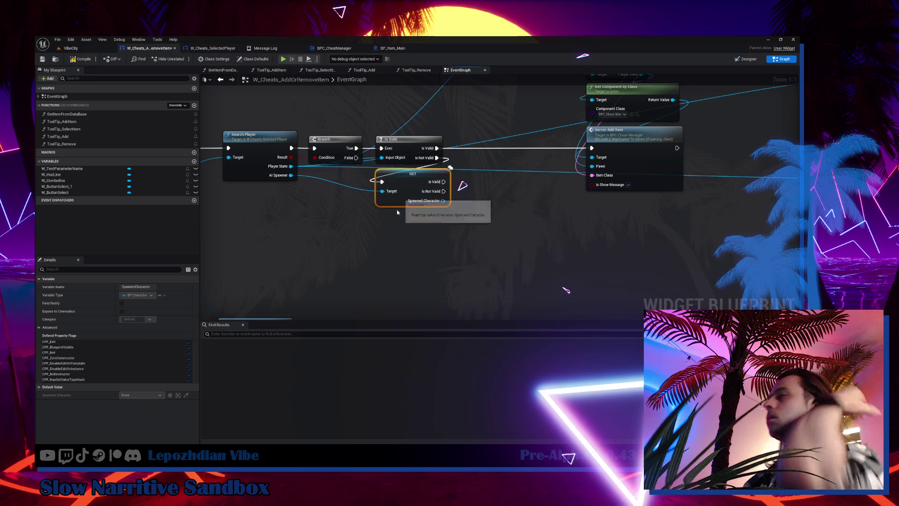
{"action": "scroll", "coordinate": [379, 234], "scroll_direction": "down", "scroll_amount": 2}
Paste a second Server Add Item and feed Spawned Character into its Pawn
{"action": "key", "text": "ctrl+v"}
{"action": "mouse_move", "coordinate": [513, 89]}
{"action": "left_mouse_down"}
{"action": "mouse_move", "coordinate": [381, 253]}
{"action": "mouse_move", "coordinate": [321, 277]}
{"action": "mouse_move", "coordinate": [456, 300]}
{"action": "mouse_move", "coordinate": [457, 277]}
{"action": "left_mouse_up"}
{"action": "scroll", "coordinate": [440, 269], "scroll_direction": "up", "scroll_amount": 1}
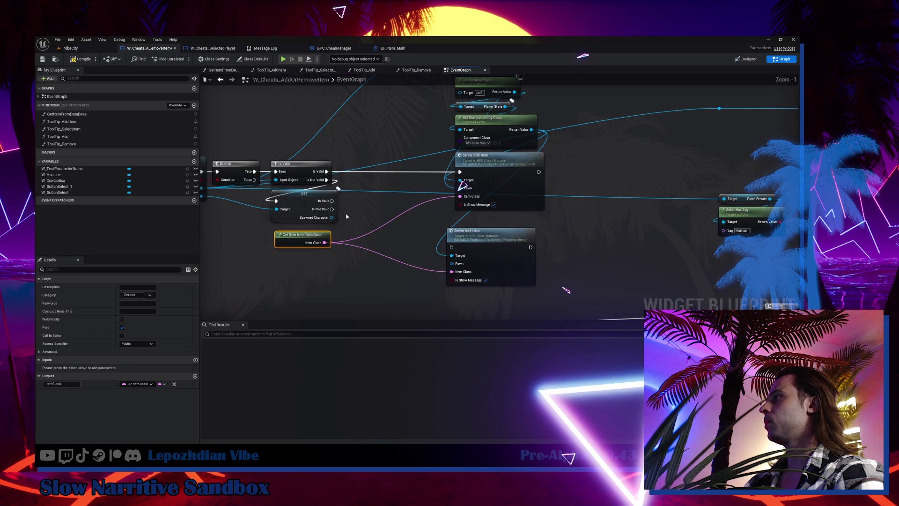
{"action": "mouse_move", "coordinate": [332, 217]}
{"action": "left_mouse_down"}
{"action": "mouse_move", "coordinate": [445, 271]}
{"action": "mouse_move", "coordinate": [452, 263]}
{"action": "left_mouse_up"}
Untick Is Show Message on both Server Add Items and run the lower one from the getter's Is Valid
{"action": "left_click", "coordinate": [494, 205]}
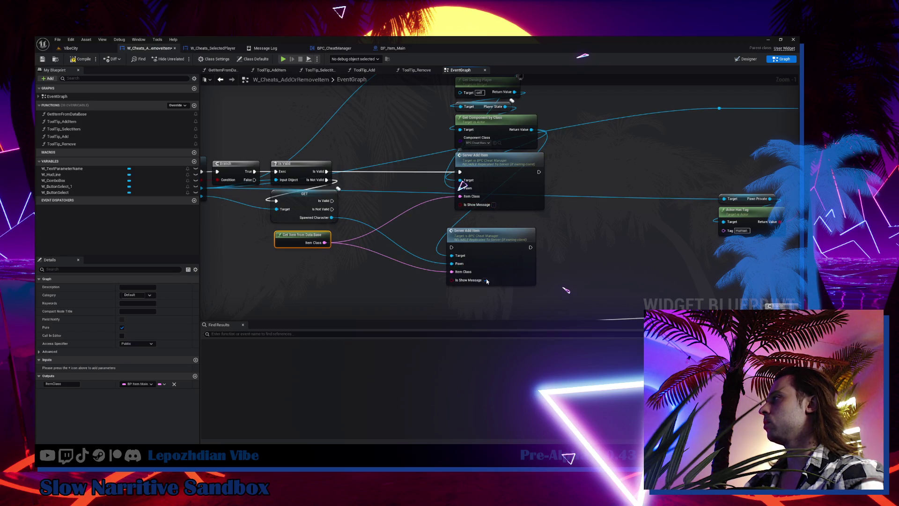
{"action": "left_click", "coordinate": [486, 280]}
{"action": "mouse_move", "coordinate": [332, 200]}
{"action": "left_mouse_down"}
{"action": "mouse_move", "coordinate": [454, 249]}
{"action": "mouse_move", "coordinate": [481, 218]}
{"action": "left_mouse_up"}
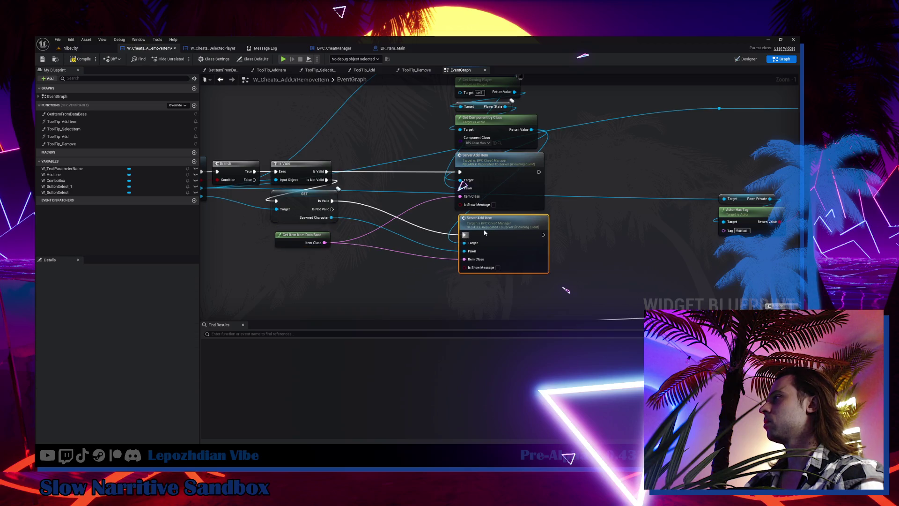
{"action": "left_click", "coordinate": [313, 213]}
{"action": "left_click_drag", "start_coordinate": [313, 213], "coordinate": [302, 250]}
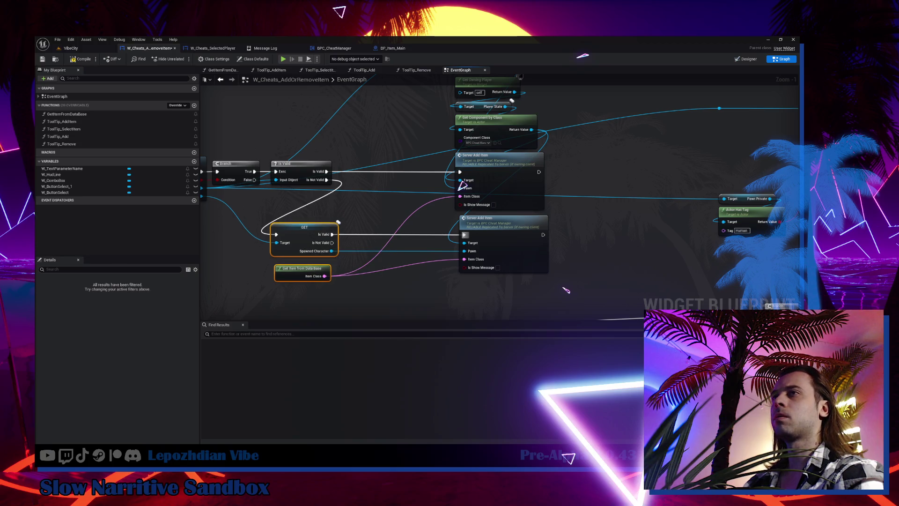
{"action": "mouse_move", "coordinate": [560, 278]}
{"action": "left_mouse_down"}
{"action": "mouse_move", "coordinate": [623, 163]}
{"action": "mouse_move", "coordinate": [601, 206]}
{"action": "mouse_move", "coordinate": [448, 190]}
{"action": "mouse_move", "coordinate": [569, 195]}
{"action": "left_mouse_up"}
{"action": "scroll", "coordinate": [449, 191], "scroll_direction": "down", "scroll_amount": 2}
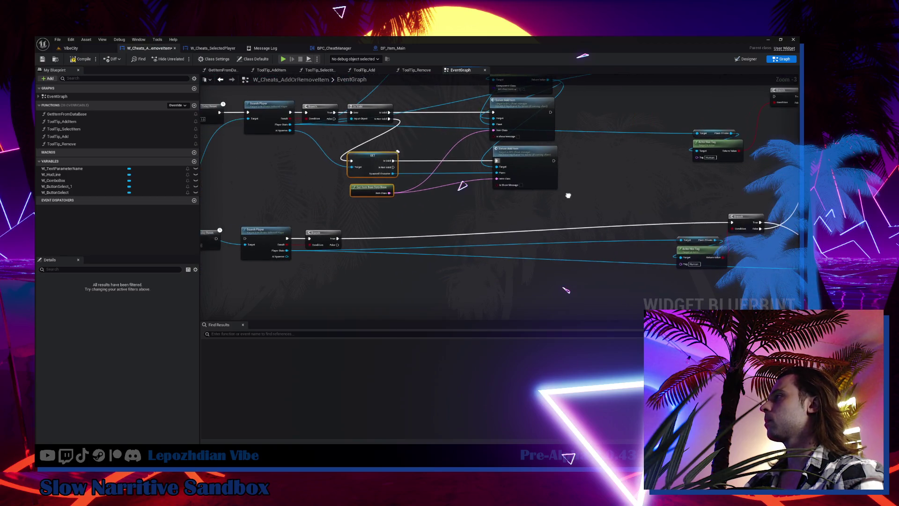
Duplicate the Is Valid node beside the Branch in the remove-item chain
{"action": "left_click", "coordinate": [373, 110]}
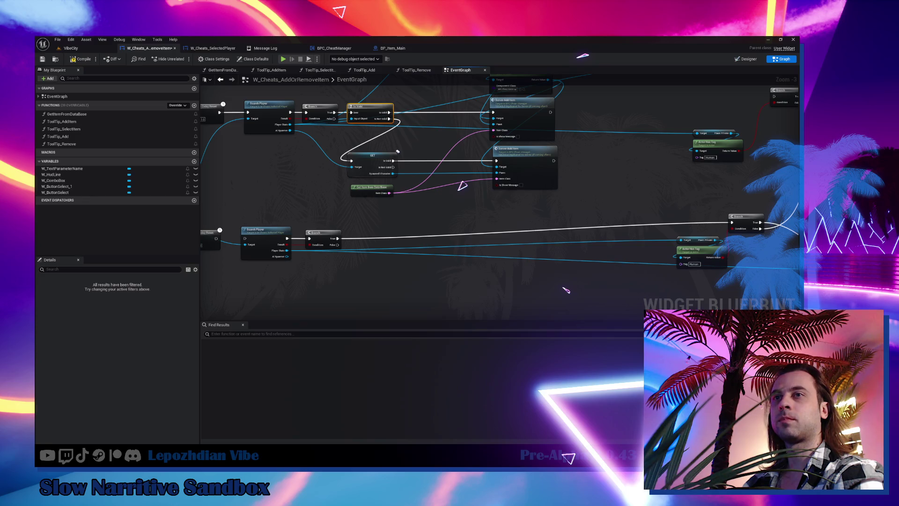
{"action": "left_click_drag", "start_coordinate": [227, 237], "coordinate": [274, 238]}
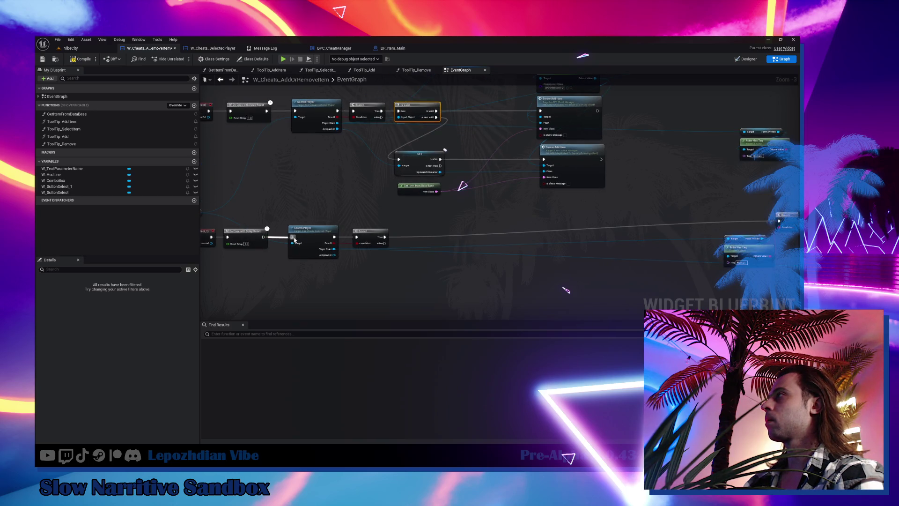
{"action": "key", "text": "ctrl+c"}
{"action": "key", "text": "ctrl+v"}
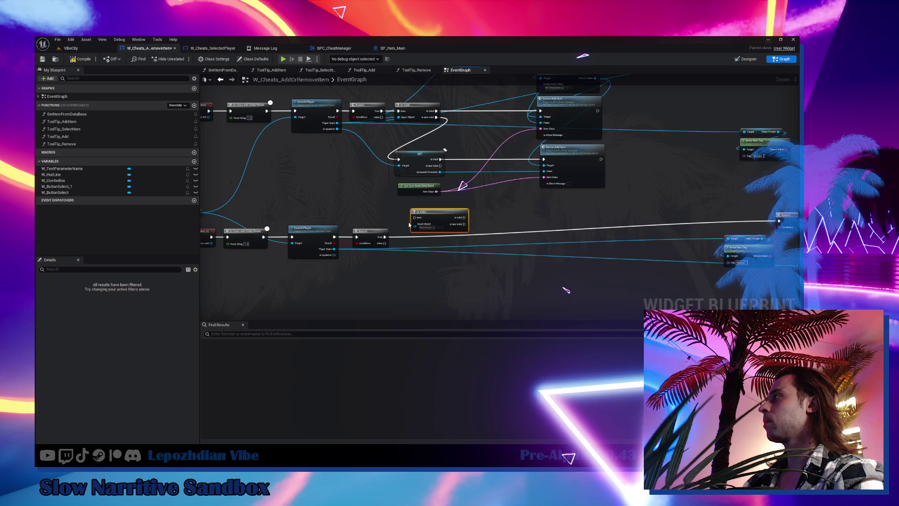
Connect the copied Is Valid's Input Object and run it from Branch True
{"action": "scroll", "coordinate": [391, 230], "scroll_direction": "up", "scroll_amount": 1}
{"action": "left_click_drag", "start_coordinate": [326, 255], "coordinate": [415, 225]}
{"action": "mouse_move", "coordinate": [385, 240]}
{"action": "left_mouse_down"}
{"action": "mouse_move", "coordinate": [329, 266]}
{"action": "mouse_move", "coordinate": [336, 277]}
{"action": "mouse_move", "coordinate": [361, 248]}
{"action": "left_mouse_up"}
{"action": "left_click_drag", "start_coordinate": [374, 241], "coordinate": [326, 345]}
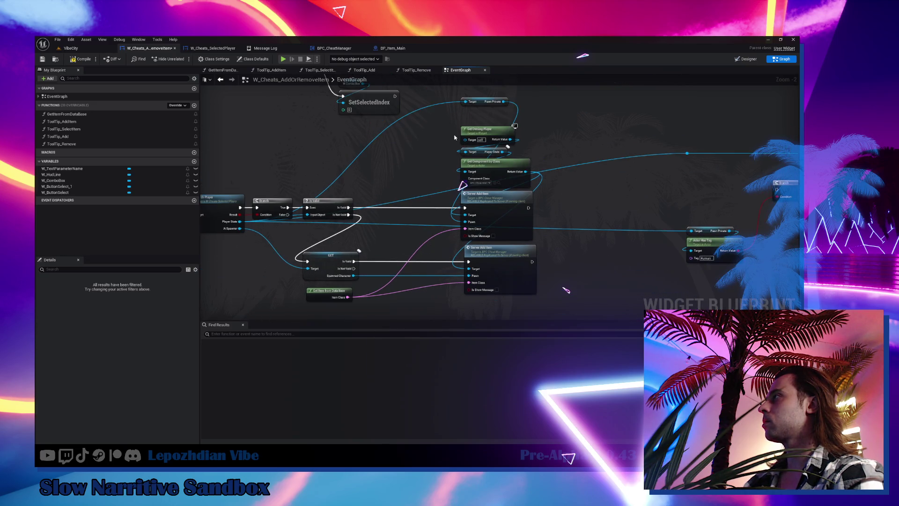
Add a new Pawn Private node fed by Player State
{"action": "left_click", "coordinate": [487, 104]}
{"action": "key", "text": "ctrl+c"}
{"action": "left_click_drag", "start_coordinate": [487, 202], "coordinate": [500, 103]}
{"action": "key", "text": "ctrl+v"}
{"action": "mouse_move", "coordinate": [248, 264]}
{"action": "left_mouse_down"}
{"action": "mouse_move", "coordinate": [421, 237]}
{"action": "mouse_move", "coordinate": [408, 237]}
{"action": "left_mouse_up"}
Move Server Remove Item to the remove branch, feed it the item class, and run it from Is Valid
{"action": "left_click_drag", "start_coordinate": [470, 264], "coordinate": [274, 264]}
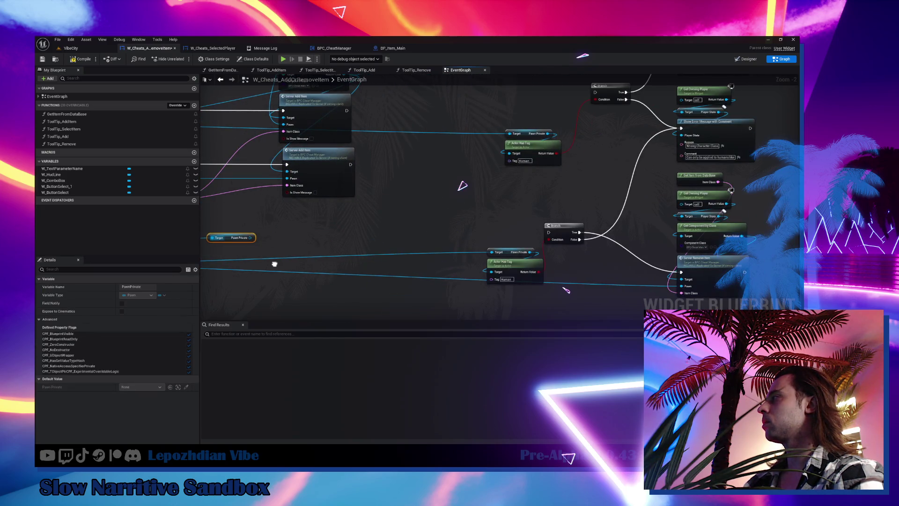
{"action": "mouse_move", "coordinate": [702, 277]}
{"action": "left_mouse_down"}
{"action": "mouse_move", "coordinate": [345, 267]}
{"action": "mouse_move", "coordinate": [339, 258]}
{"action": "left_mouse_up"}
{"action": "left_click", "coordinate": [327, 263], "text": "alt"}
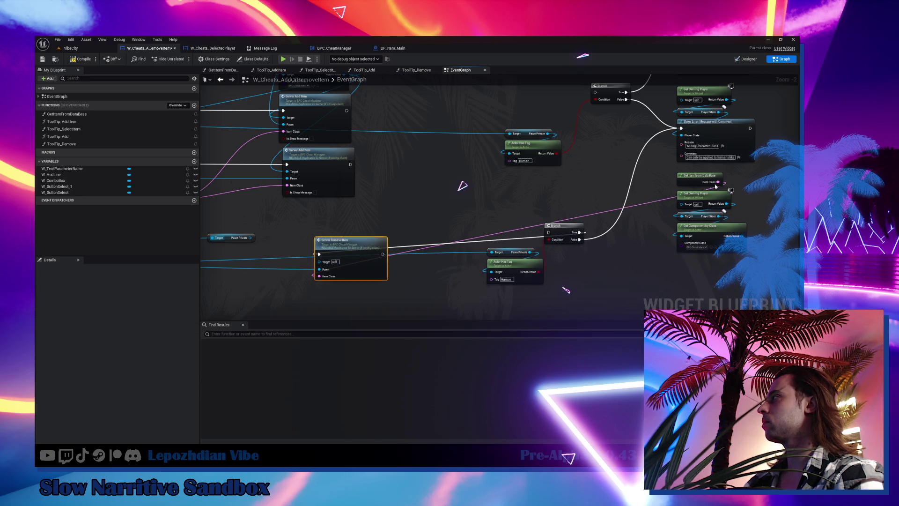
{"action": "left_click_drag", "start_coordinate": [335, 226], "coordinate": [504, 215]}
{"action": "left_click_drag", "start_coordinate": [336, 189], "coordinate": [487, 265]}
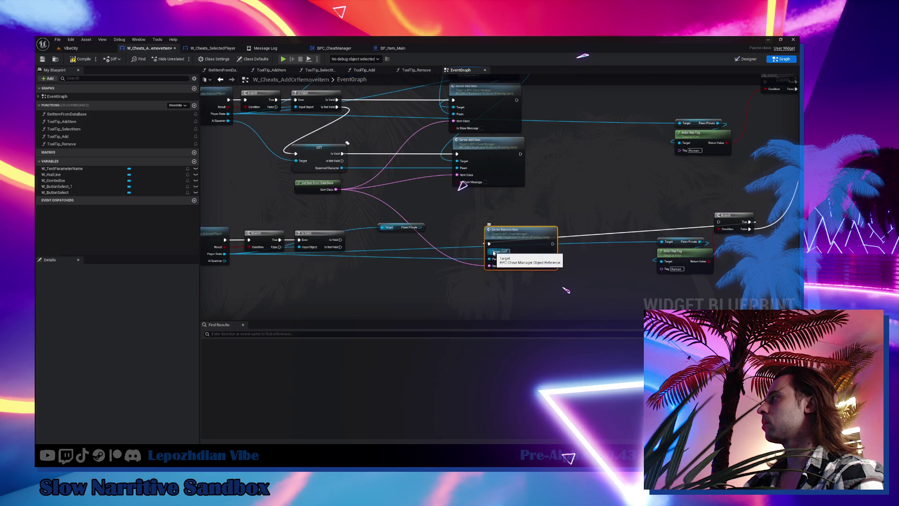
{"action": "left_click", "coordinate": [490, 244], "text": "alt"}
{"action": "mouse_move", "coordinate": [340, 240]}
{"action": "left_mouse_down"}
{"action": "mouse_move", "coordinate": [488, 247]}
{"action": "mouse_move", "coordinate": [481, 267]}
{"action": "left_mouse_up"}
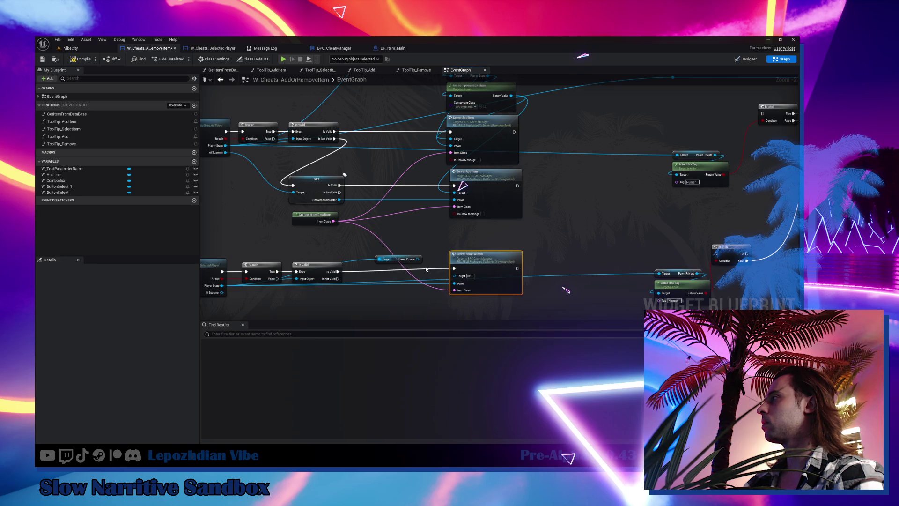
Feed Pawn Private into Server Remove Item's Pawn and Get Component by Class into its Target
{"action": "mouse_move", "coordinate": [397, 261]}
{"action": "left_mouse_down"}
{"action": "mouse_move", "coordinate": [473, 244]}
{"action": "mouse_move", "coordinate": [383, 315]}
{"action": "left_mouse_up"}
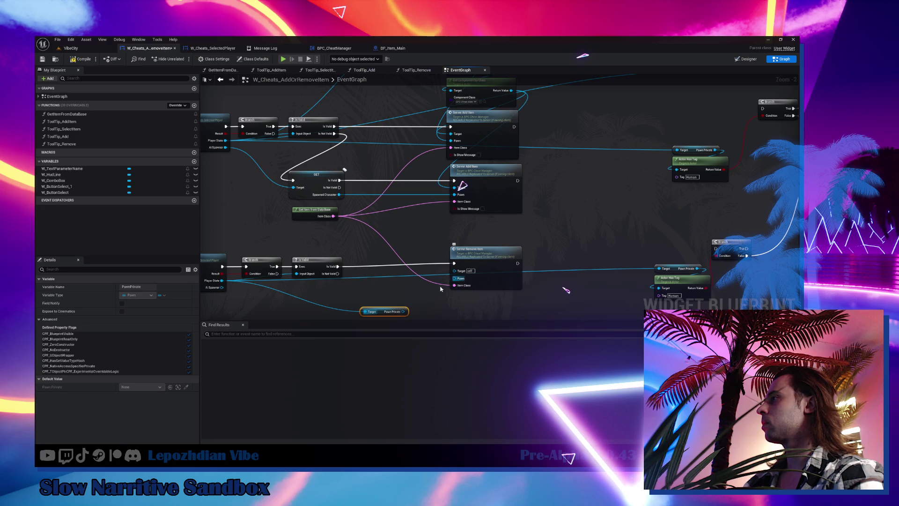
{"action": "mouse_move", "coordinate": [468, 248]}
{"action": "left_mouse_down"}
{"action": "mouse_move", "coordinate": [419, 283]}
{"action": "mouse_move", "coordinate": [488, 213]}
{"action": "mouse_move", "coordinate": [441, 256]}
{"action": "mouse_move", "coordinate": [433, 283]}
{"action": "left_mouse_up"}
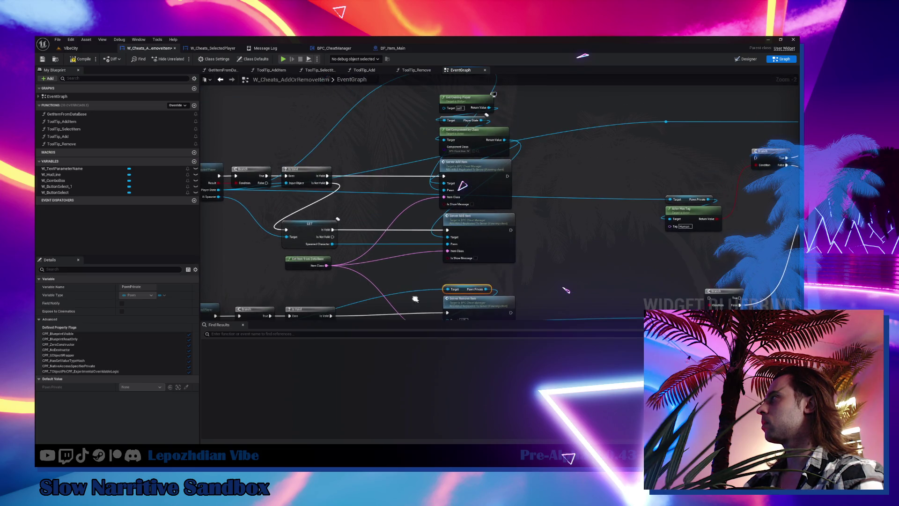
{"action": "left_click_drag", "start_coordinate": [537, 189], "coordinate": [536, 159]}
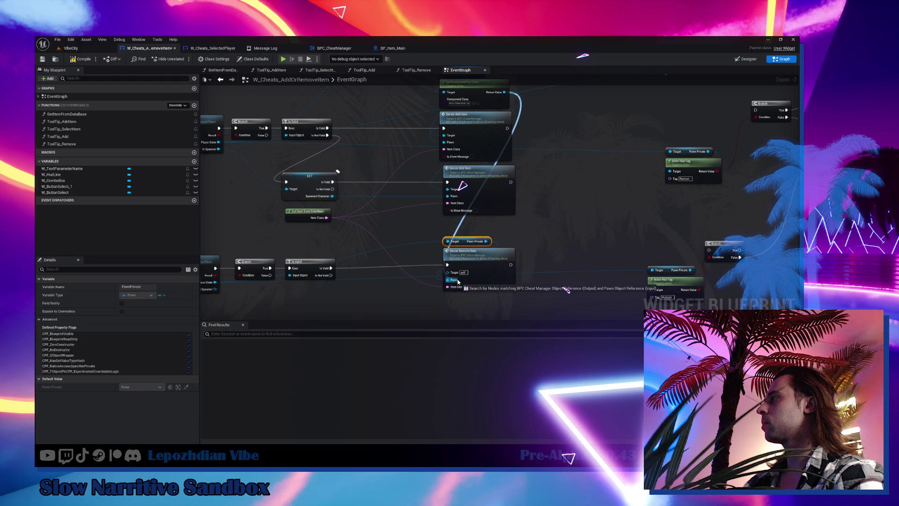
{"action": "scroll", "coordinate": [536, 199], "scroll_direction": "down", "scroll_amount": 1}
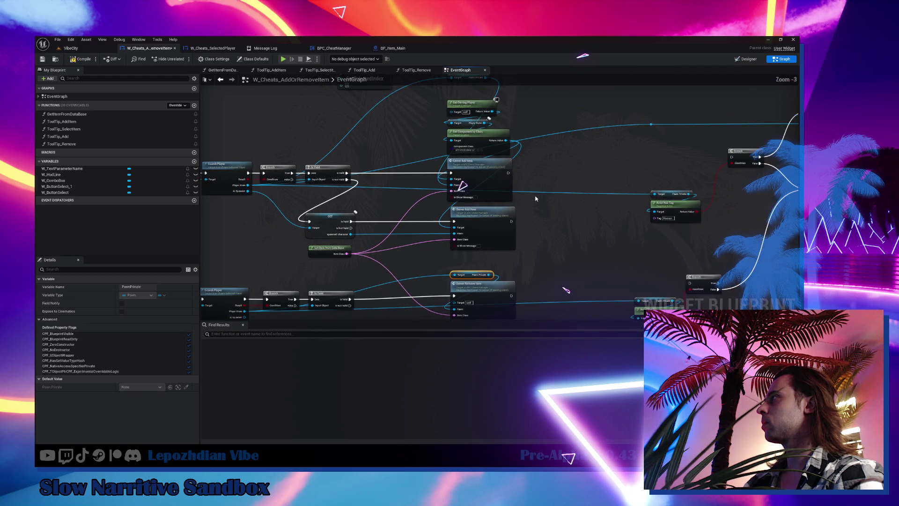
{"action": "mouse_move", "coordinate": [505, 140]}
{"action": "left_mouse_down"}
{"action": "mouse_move", "coordinate": [458, 187]}
{"action": "mouse_move", "coordinate": [454, 302]}
{"action": "left_mouse_up"}
Copy the Spawned Character getter into the remove branch, fed by AI Spawner and run when Is Valid fails
{"action": "left_click_drag", "start_coordinate": [442, 261], "coordinate": [445, 183]}
{"action": "left_click", "coordinate": [340, 141]}
{"action": "scroll", "coordinate": [287, 253], "scroll_direction": "up", "scroll_amount": 2}
{"action": "key", "text": "ctrl+c"}
{"action": "key", "text": "ctrl+v"}
{"action": "mouse_move", "coordinate": [248, 239]}
{"action": "left_mouse_down"}
{"action": "mouse_move", "coordinate": [361, 256]}
{"action": "mouse_move", "coordinate": [365, 265]}
{"action": "left_mouse_up"}
{"action": "mouse_move", "coordinate": [383, 223]}
{"action": "left_mouse_down"}
{"action": "mouse_move", "coordinate": [358, 256]}
{"action": "mouse_move", "coordinate": [348, 246]}
{"action": "left_mouse_up"}
Add a second Server Remove Item with component Target and item class, run from the getter's Is Valid
{"action": "left_click", "coordinate": [559, 209]}
{"action": "key", "text": "ctrl+c"}
{"action": "key", "text": "ctrl+v"}
{"action": "mouse_move", "coordinate": [515, 97]}
{"action": "left_mouse_down"}
{"action": "mouse_move", "coordinate": [487, 314]}
{"action": "mouse_move", "coordinate": [467, 282]}
{"action": "mouse_move", "coordinate": [322, 265]}
{"action": "left_mouse_up"}
{"action": "left_click_drag", "start_coordinate": [310, 156], "coordinate": [466, 300]}
{"action": "mouse_move", "coordinate": [322, 247]}
{"action": "left_mouse_down"}
{"action": "mouse_move", "coordinate": [466, 273]}
{"action": "mouse_move", "coordinate": [480, 266]}
{"action": "left_mouse_up"}
{"action": "left_click_drag", "start_coordinate": [291, 250], "coordinate": [290, 267]}
{"action": "scroll", "coordinate": [292, 266], "scroll_direction": "down", "scroll_amount": 5}
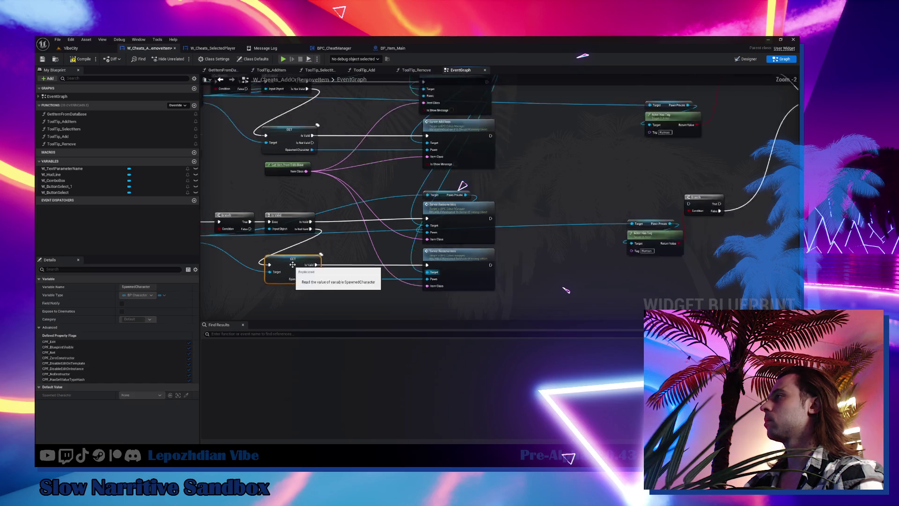
Delete the old Actor Has Tag check nodes and select the remaining branch nodes
{"action": "left_click_drag", "start_coordinate": [432, 109], "coordinate": [537, 299]}
{"action": "key", "text": "Delete"}
{"action": "mouse_move", "coordinate": [225, 168]}
{"action": "left_mouse_down"}
{"action": "mouse_move", "coordinate": [270, 243]}
{"action": "mouse_move", "coordinate": [296, 271]}
{"action": "mouse_move", "coordinate": [325, 281]}
{"action": "left_mouse_up"}
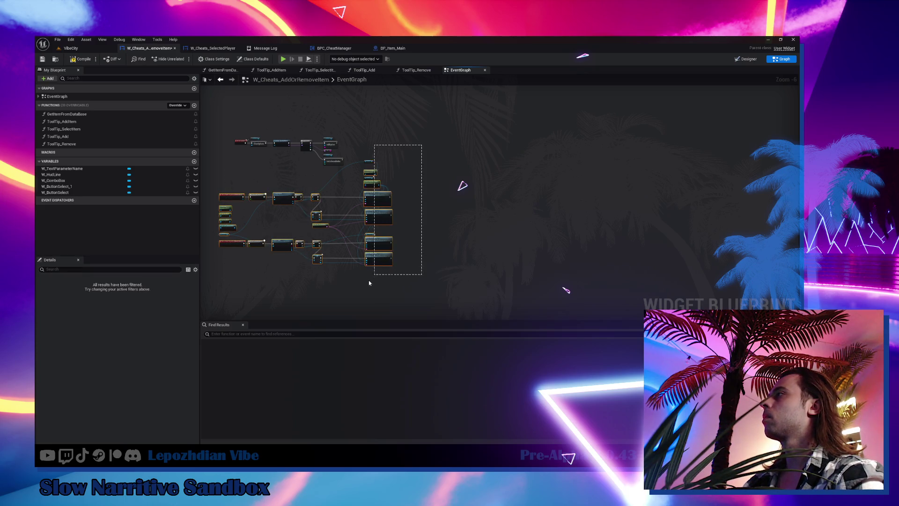
Shift the selected nodes, inspect both button chains, then switch to the Obsidian OFF.STREAM note
{"action": "scroll", "coordinate": [300, 212], "scroll_direction": "up", "scroll_amount": 3}
{"action": "mouse_move", "coordinate": [382, 227]}
{"action": "left_mouse_down"}
{"action": "mouse_move", "coordinate": [437, 212]}
{"action": "mouse_move", "coordinate": [428, 203]}
{"action": "mouse_move", "coordinate": [470, 209]}
{"action": "left_mouse_up"}
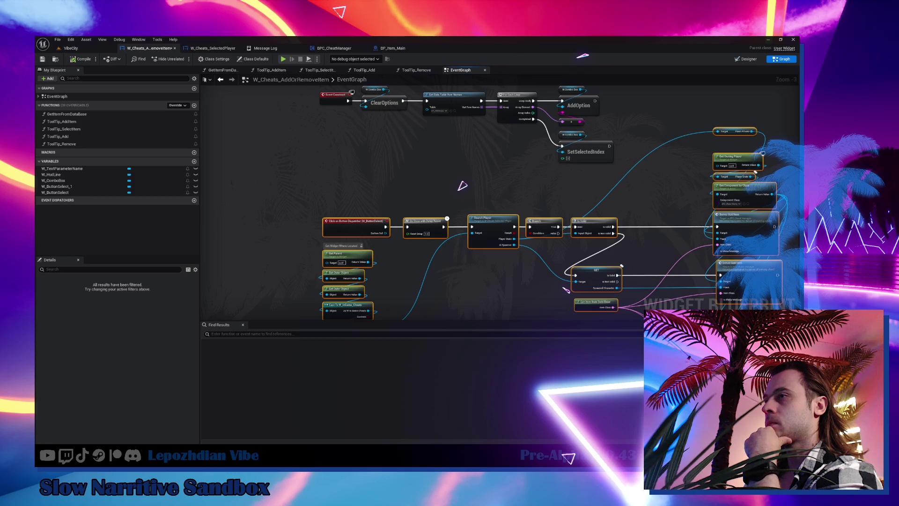
{"action": "mouse_move", "coordinate": [204, 452]}
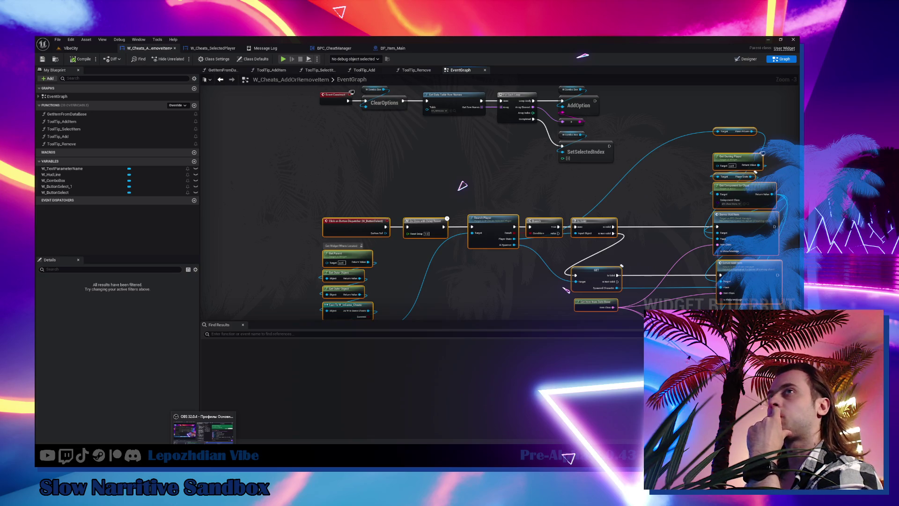
{"action": "mouse_move", "coordinate": [372, 253]}
{"action": "left_mouse_down"}
{"action": "mouse_move", "coordinate": [331, 211]}
{"action": "mouse_move", "coordinate": [340, 187]}
{"action": "left_mouse_up"}
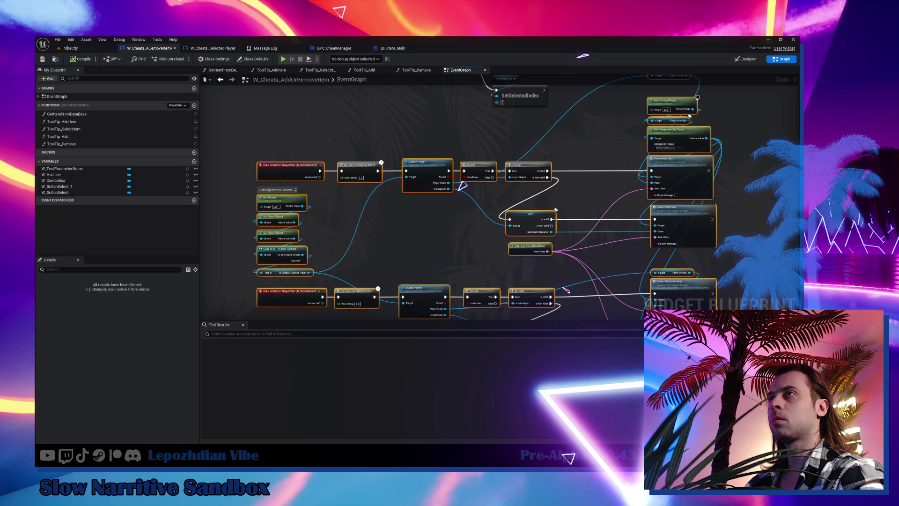
{"action": "left_click_drag", "start_coordinate": [397, 259], "coordinate": [280, 261]}
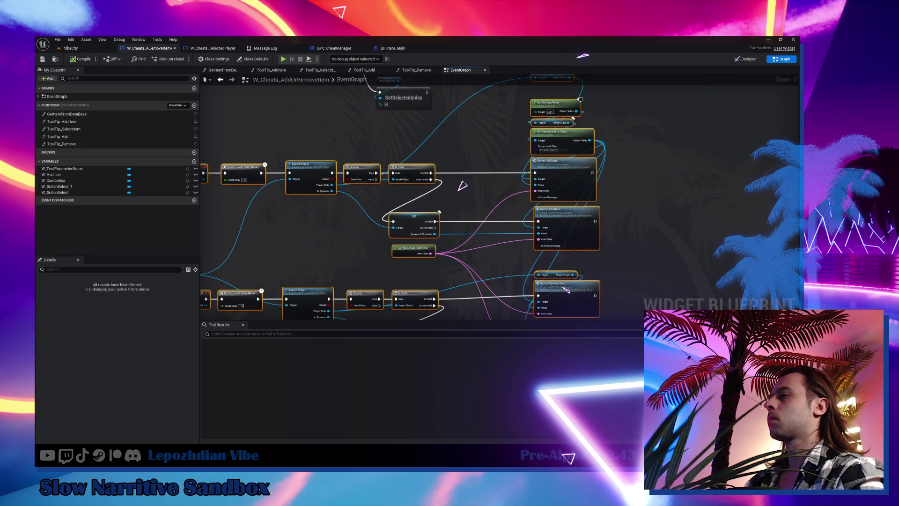
{"action": "key", "text": "alt+Tab"}
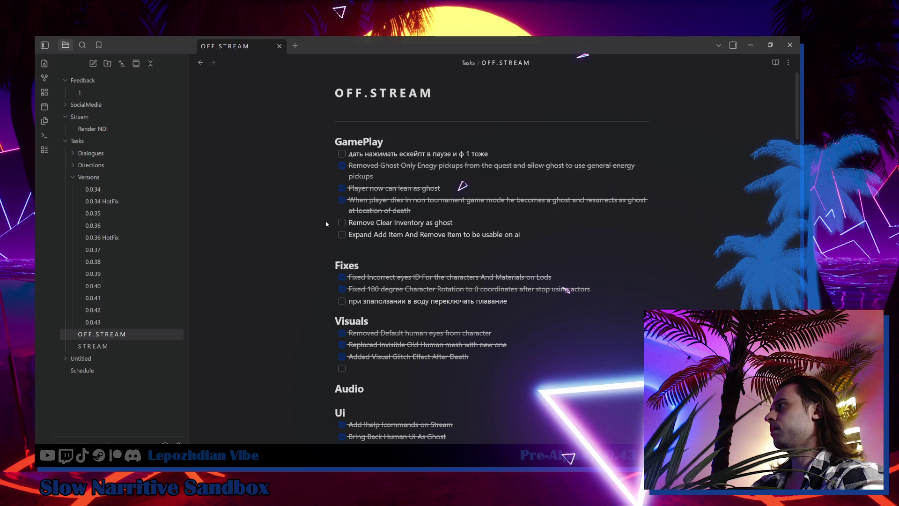
Check off the 'Expand Add Item And Remove Item to be usable on ai' task
{"action": "left_click", "coordinate": [342, 235]}
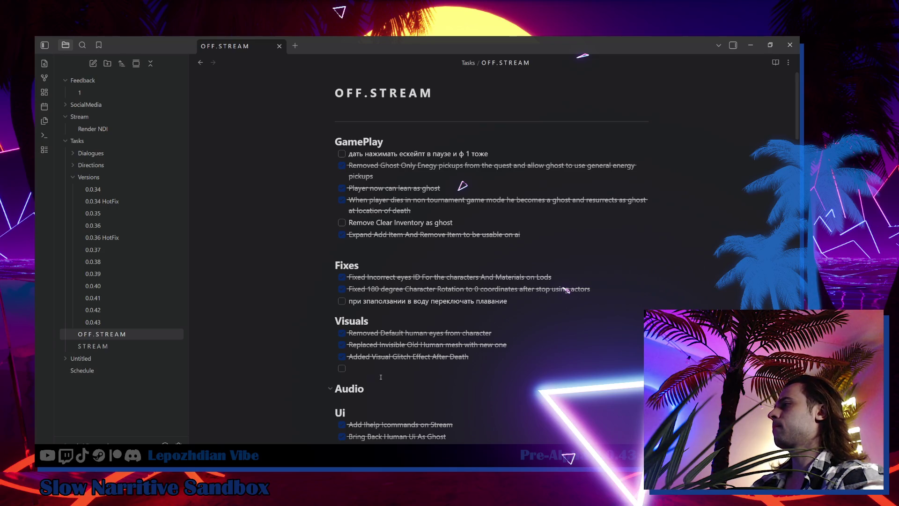
{"action": "scroll", "coordinate": [380, 377], "scroll_direction": "down", "scroll_amount": 5}
{"action": "scroll", "coordinate": [377, 338], "scroll_direction": "down", "scroll_amount": 2}
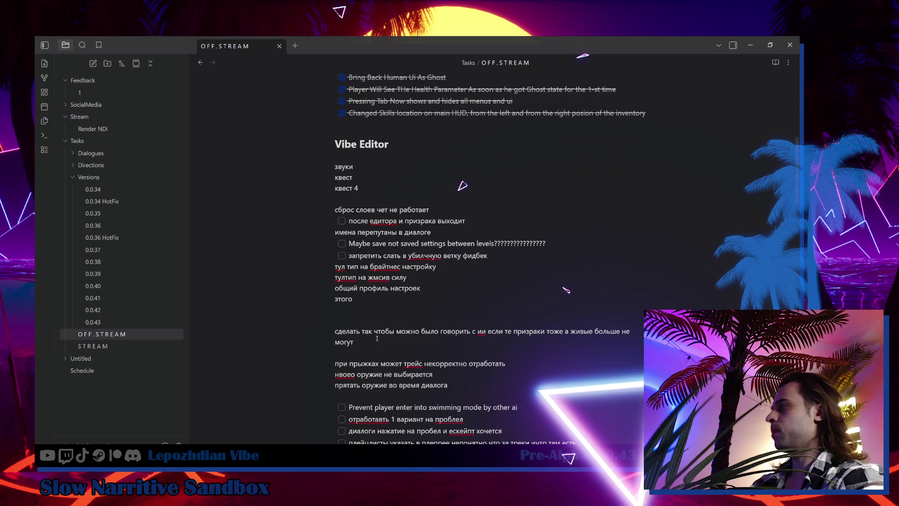
{"action": "scroll", "coordinate": [377, 339], "scroll_direction": "up", "scroll_amount": 1}
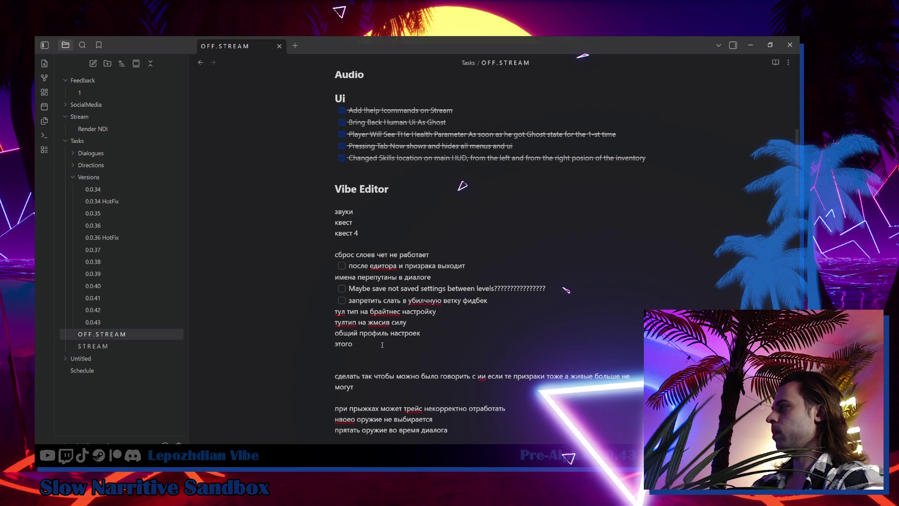
{"action": "scroll", "coordinate": [382, 345], "scroll_direction": "down", "scroll_amount": 1}
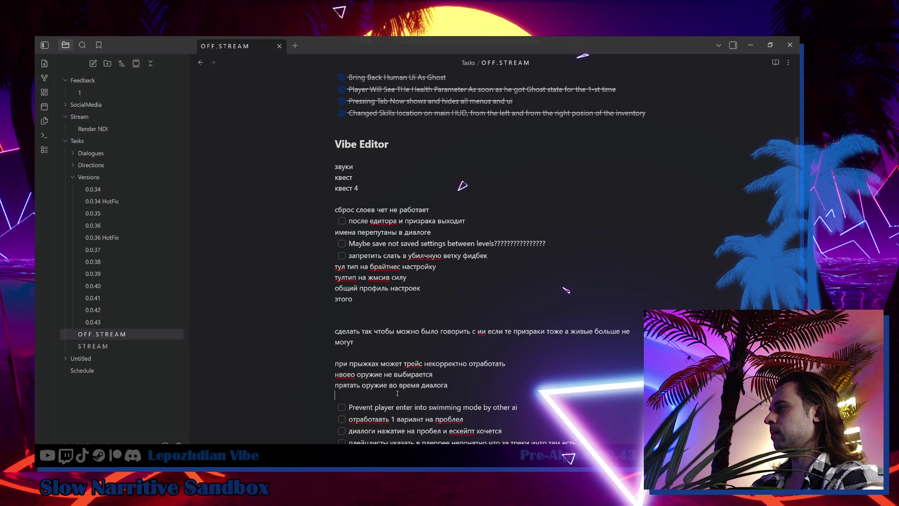
Cut the weapon-hiding line from Vibe Editor and start a new line below the completed task
{"action": "left_click", "coordinate": [335, 385]}
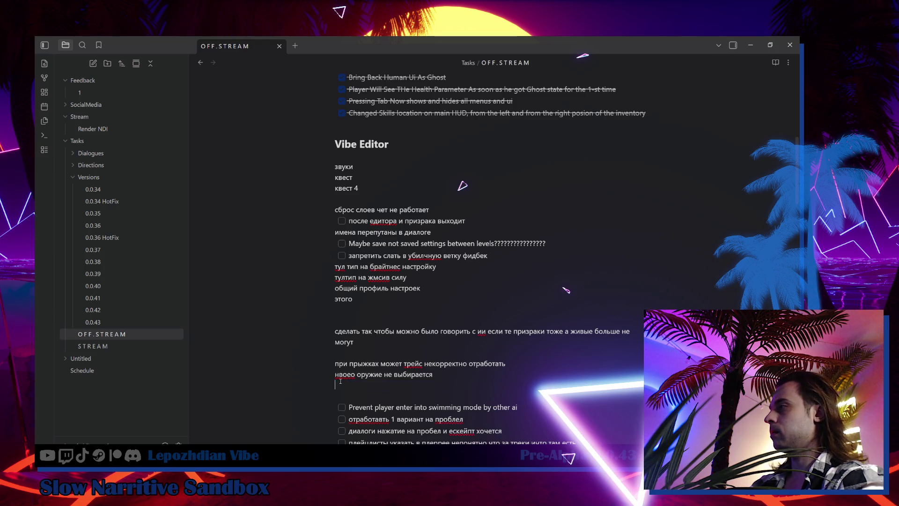
{"action": "scroll", "coordinate": [356, 356], "scroll_direction": "up", "scroll_amount": 5}
{"action": "scroll", "coordinate": [356, 356], "scroll_direction": "up", "scroll_amount": 2}
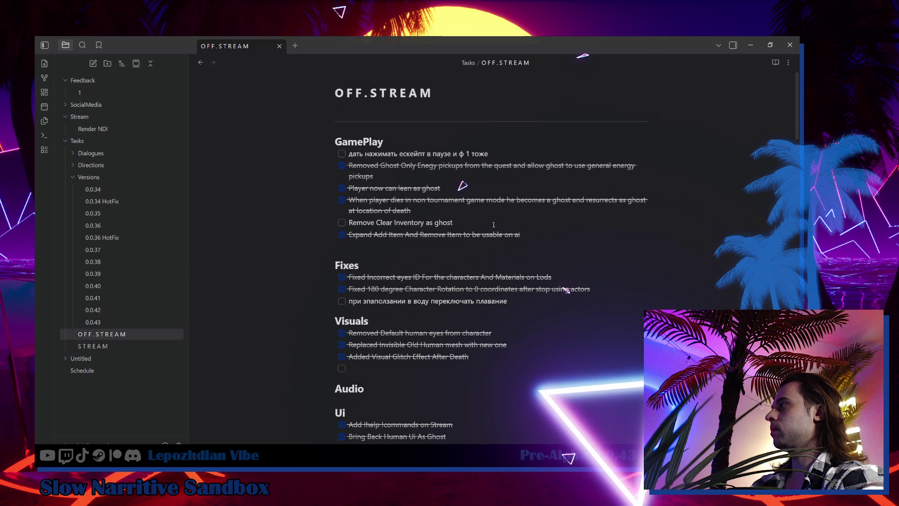
{"action": "left_click", "coordinate": [536, 235]}
{"action": "key", "text": "shift+Return"}
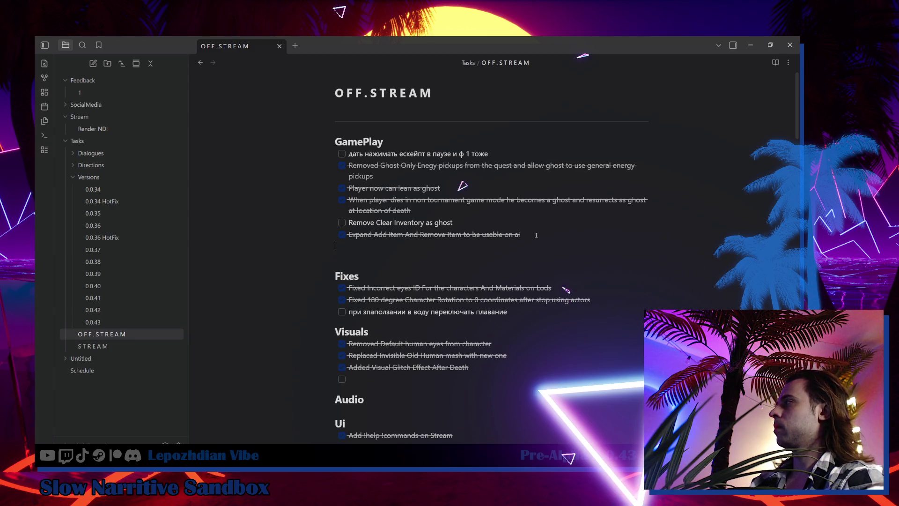
Add the task 'Hide all existings weapons during the dialogue', dropping the Russian text, and return to Unreal
{"action": "type", "text": "- [ ] прятать оружие во время диалога"}
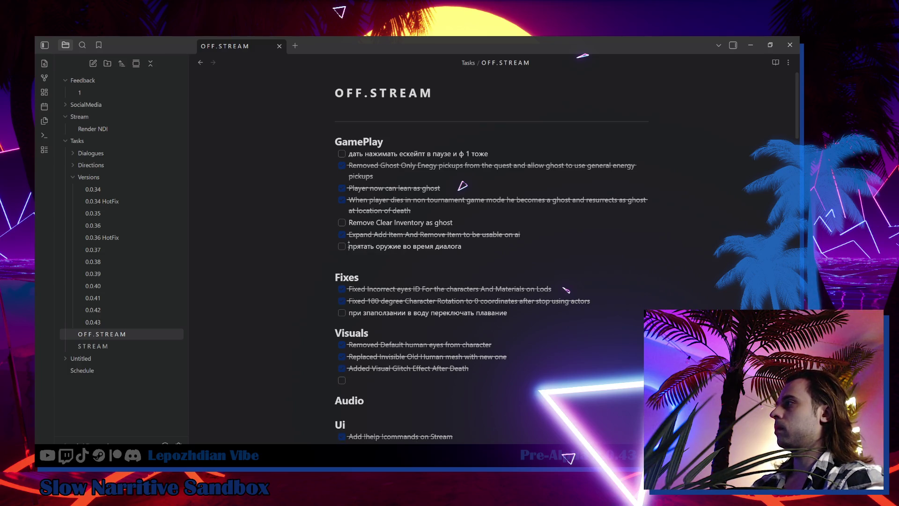
{"action": "type", "text": "Hide al"}
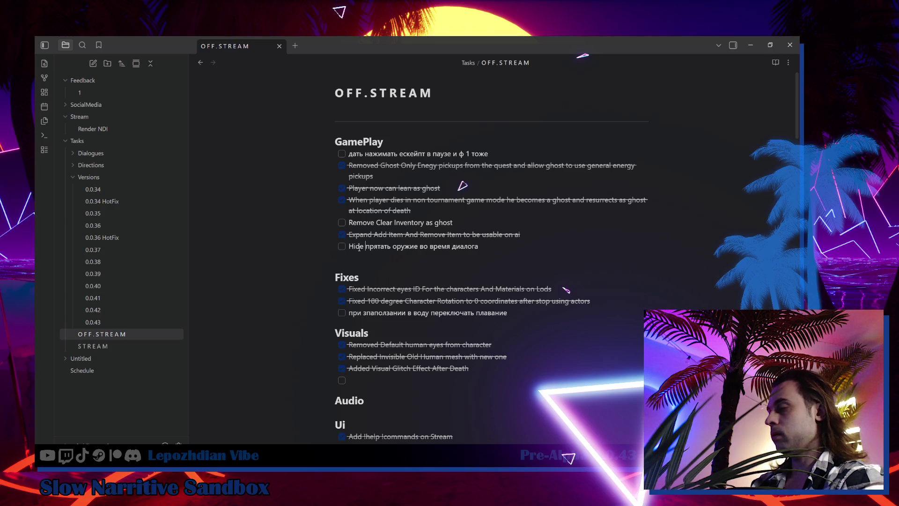
{"action": "type", "text": "l existings"}
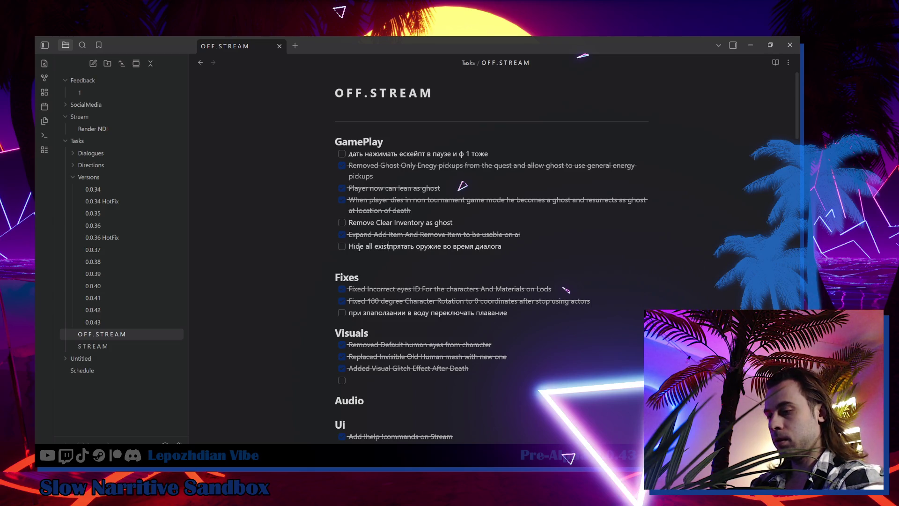
{"action": "type", "text": " weapons"}
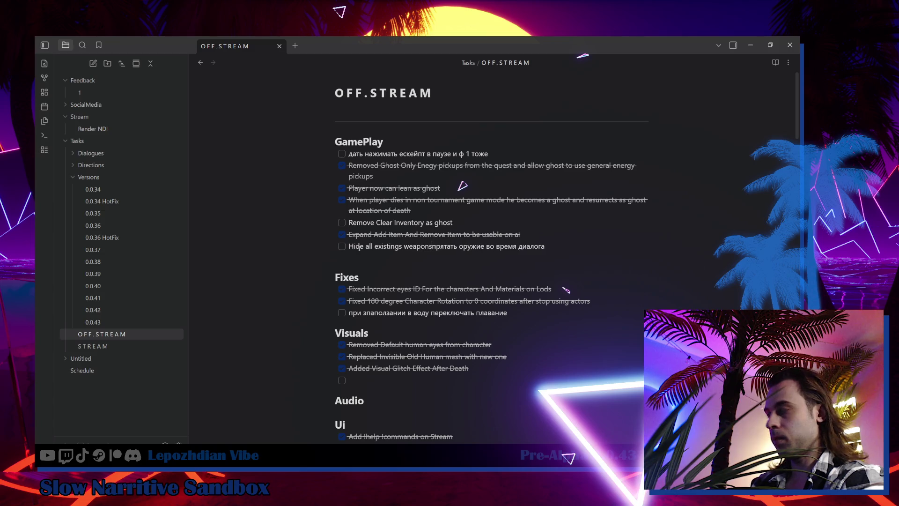
{"action": "type", "text": " during the "}
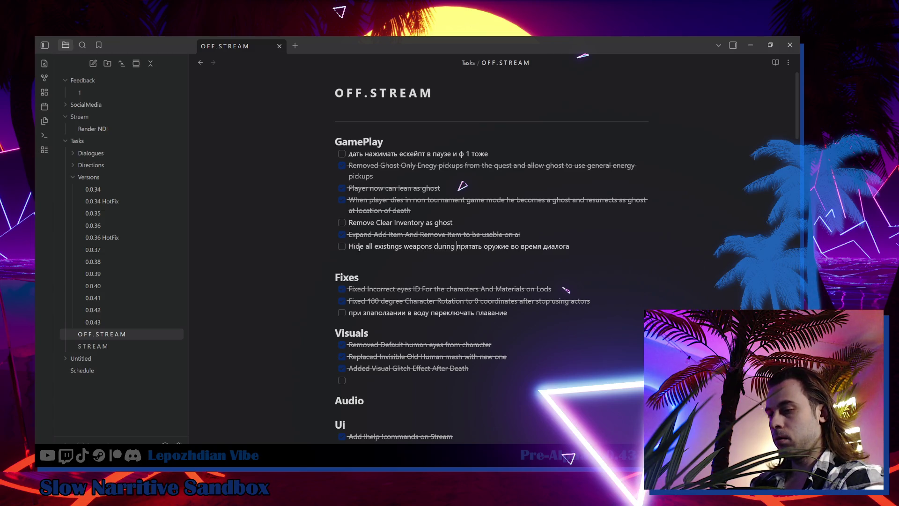
{"action": "type", "text": "dialogue"}
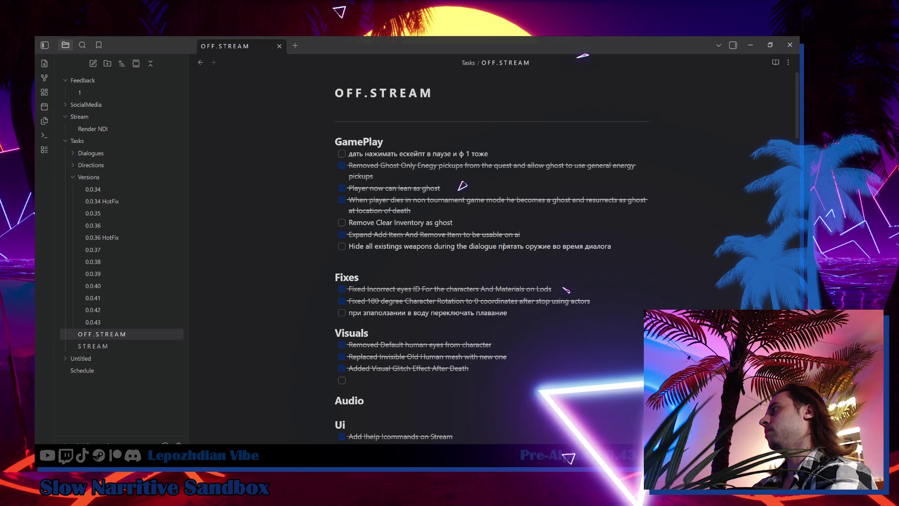
{"action": "key", "text": "BackSpace"}
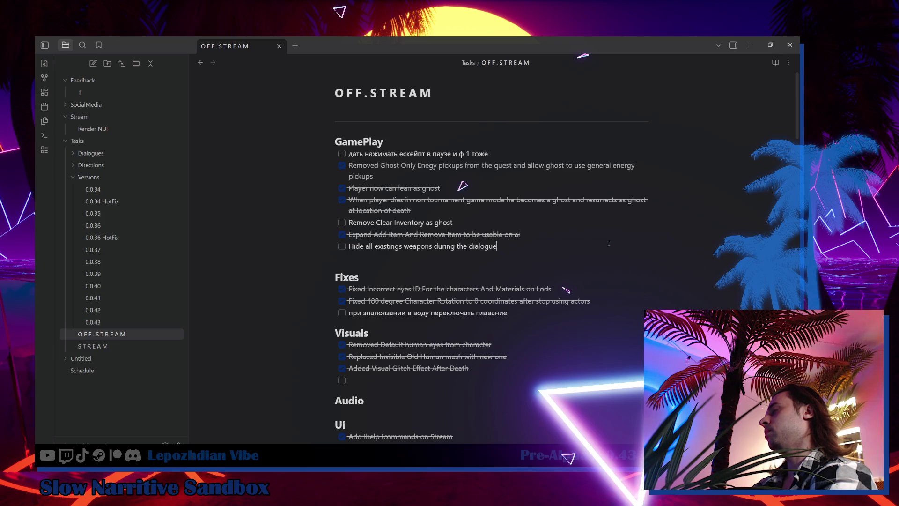
{"action": "key", "text": "alt+Tab"}
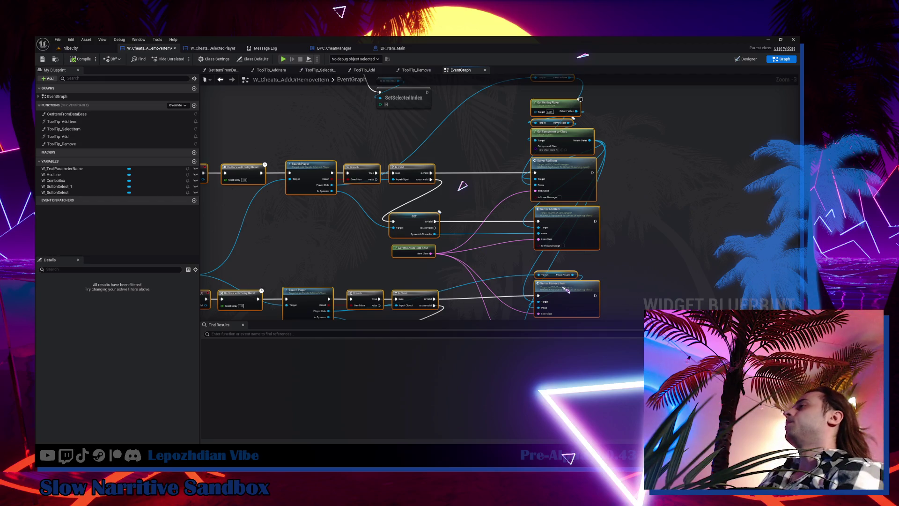
Switch to the VibeCity level, use File > Save All, and fly the camera around the stage
{"action": "scroll", "coordinate": [435, 253], "scroll_direction": "up", "scroll_amount": 2}
{"action": "left_click", "coordinate": [396, 257]}
{"action": "left_click", "coordinate": [71, 48]}
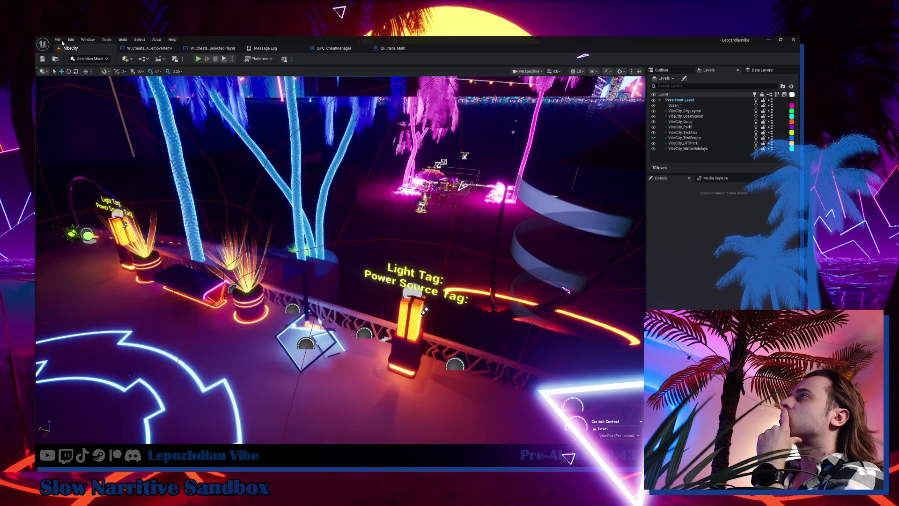
{"action": "left_click", "coordinate": [63, 41]}
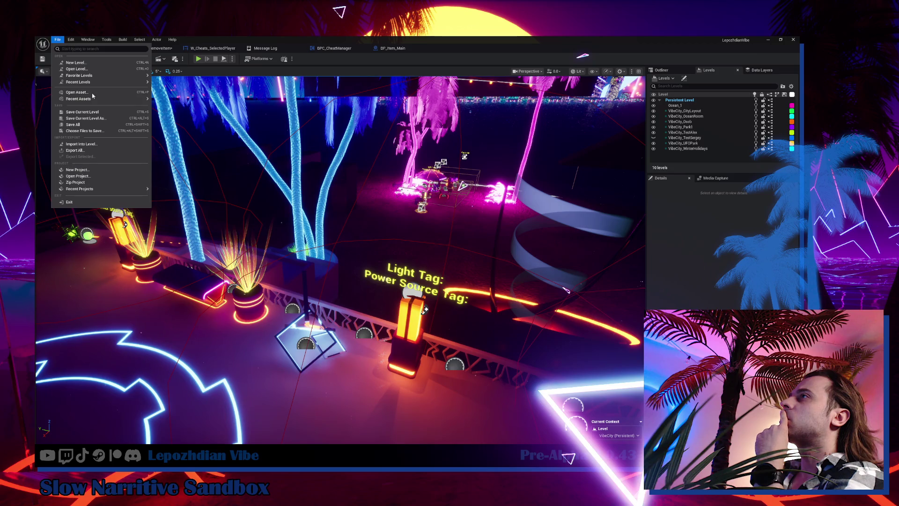
{"action": "left_click", "coordinate": [91, 125]}
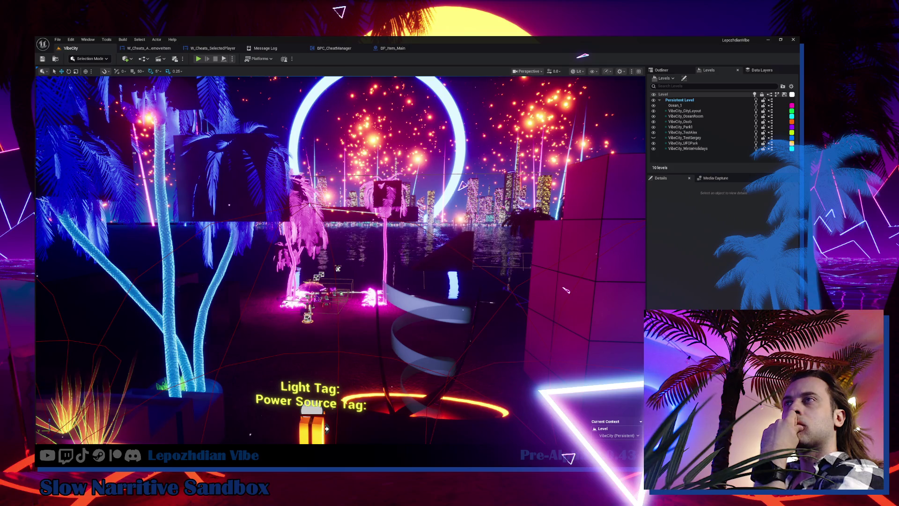
{"action": "key", "text": "Right"}
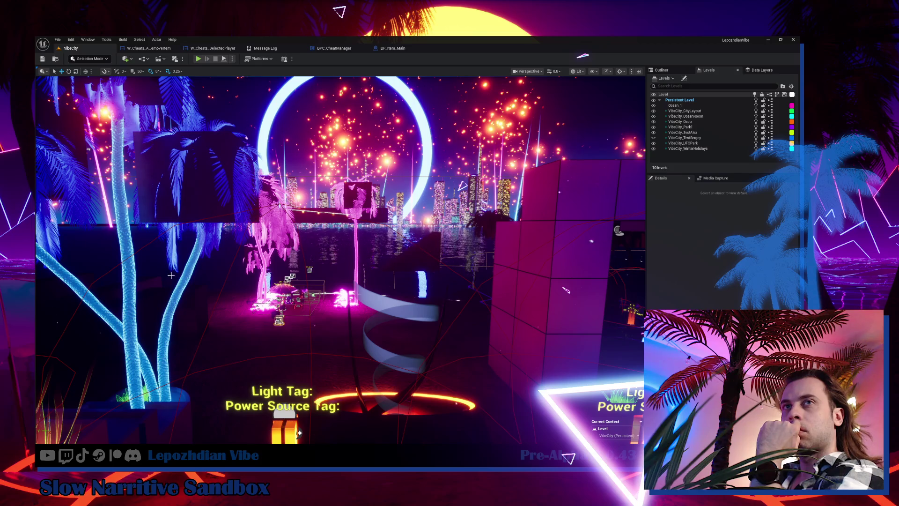
{"action": "left_click_drag", "start_coordinate": [565, 290], "coordinate": [566, 290]}
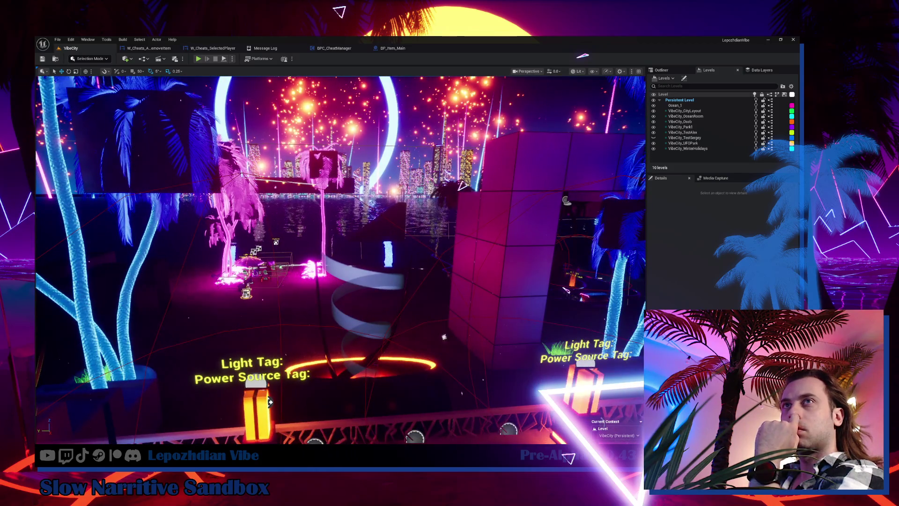
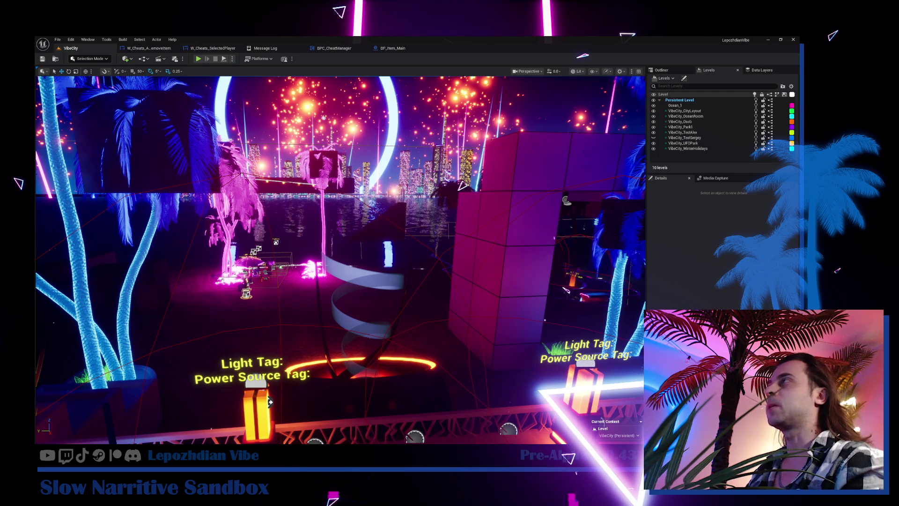
Start play mode and add the VibeSwitcher to the inventory from the Cheat Codes page
{"action": "left_click_drag", "start_coordinate": [270, 402], "coordinate": [210, 300]}
{"action": "key", "text": "ctrl+space"}
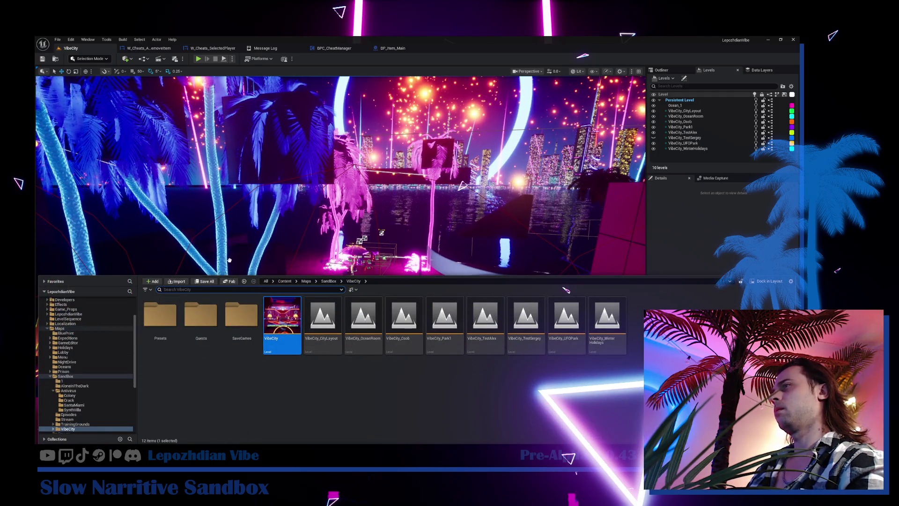
{"action": "left_click", "coordinate": [199, 59]}
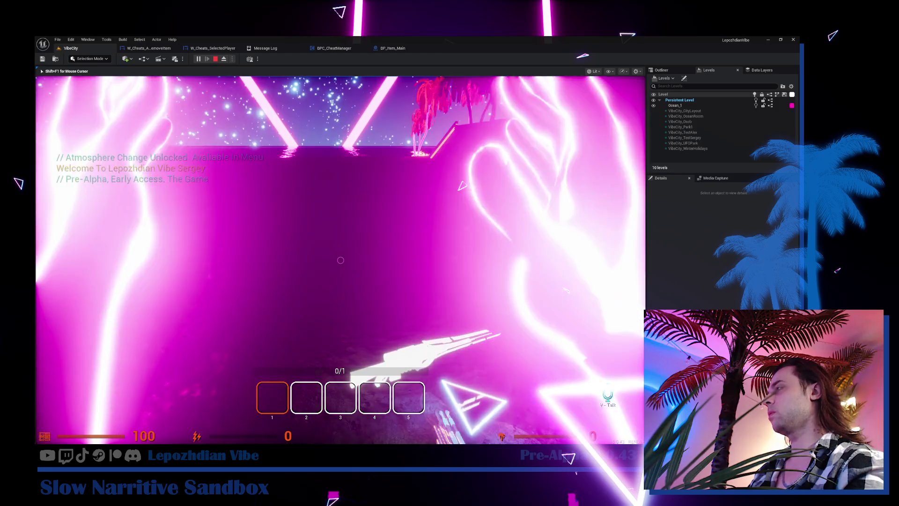
{"action": "key", "text": "Tab"}
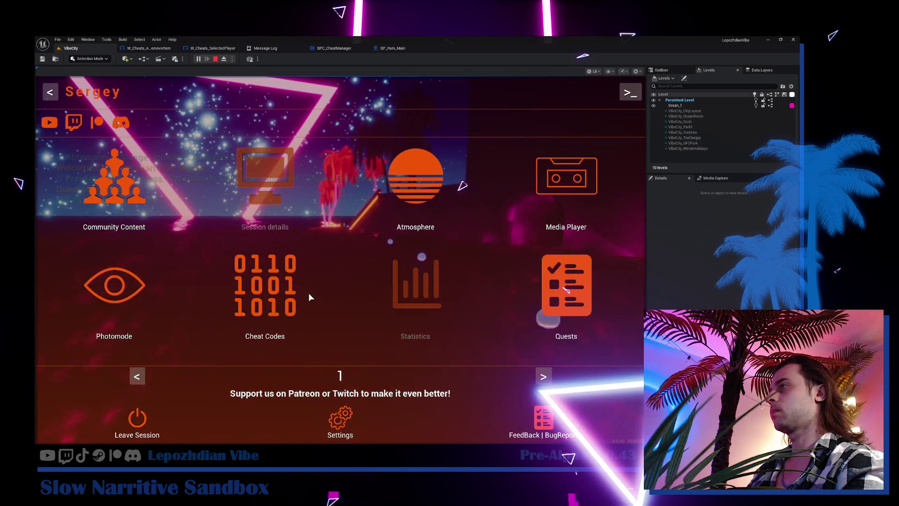
{"action": "left_click", "coordinate": [261, 300]}
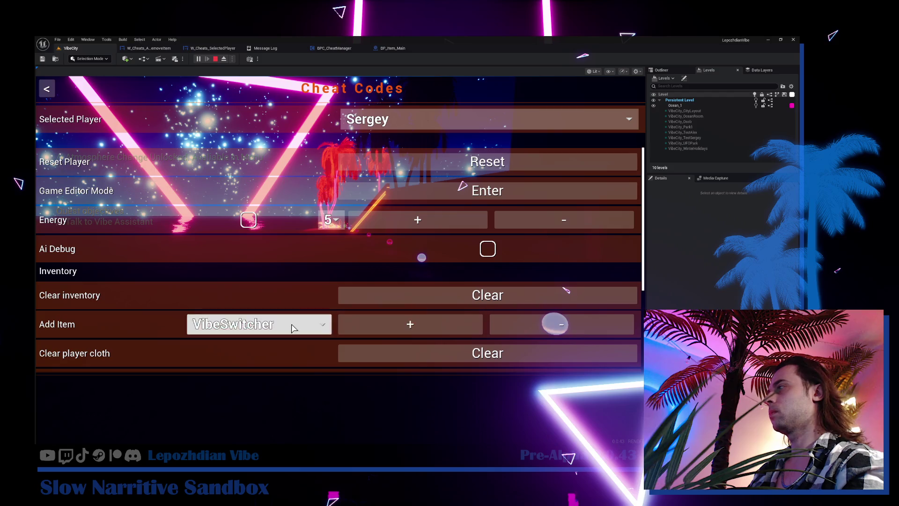
{"action": "left_click", "coordinate": [405, 324]}
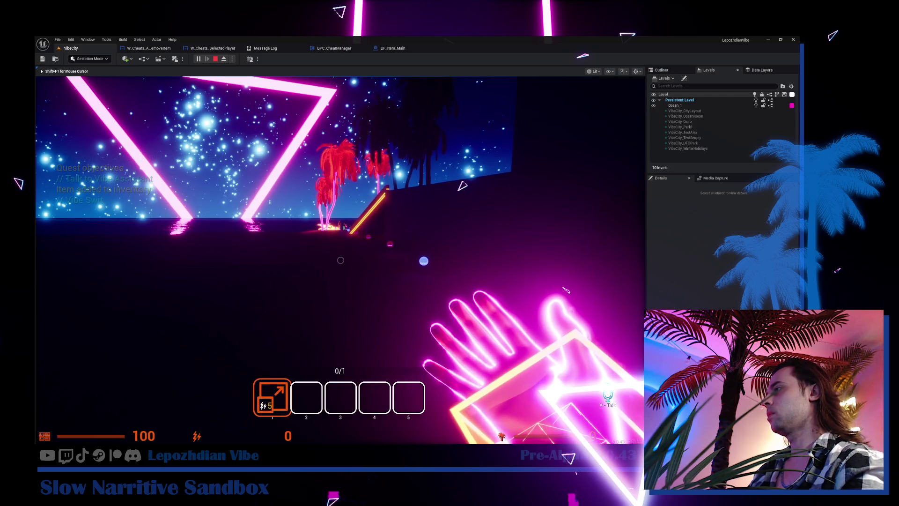
Walk up to the Vibe Assistant by the palm trees and start talking with V
{"action": "key", "text": "w"}
{"action": "key", "text": "w"}
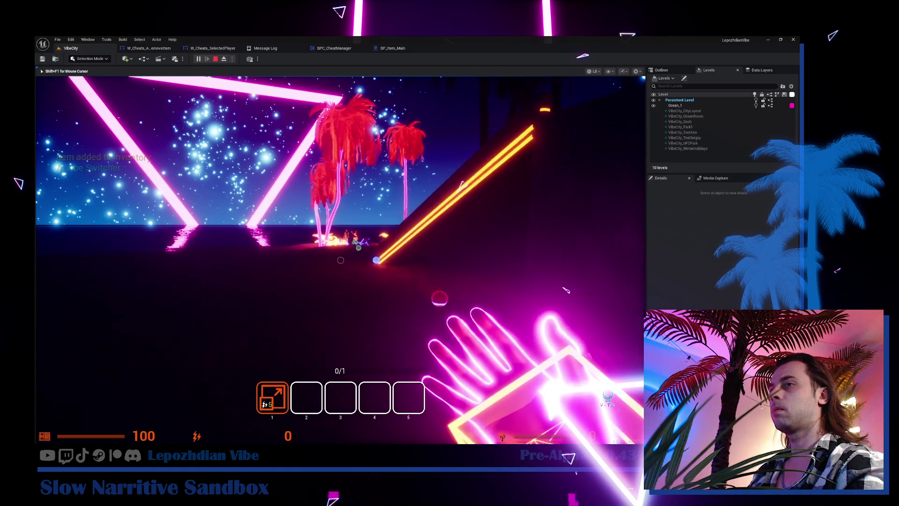
{"action": "key", "text": "w"}
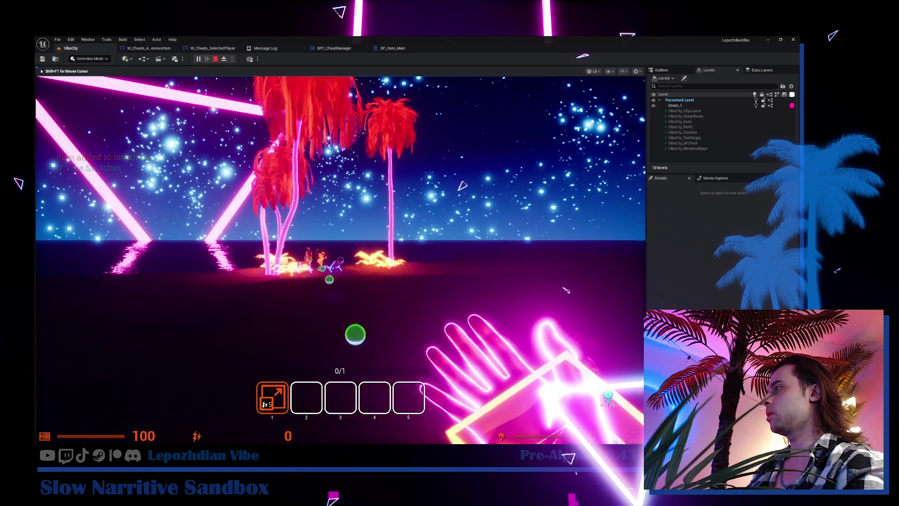
{"action": "key", "text": "w"}
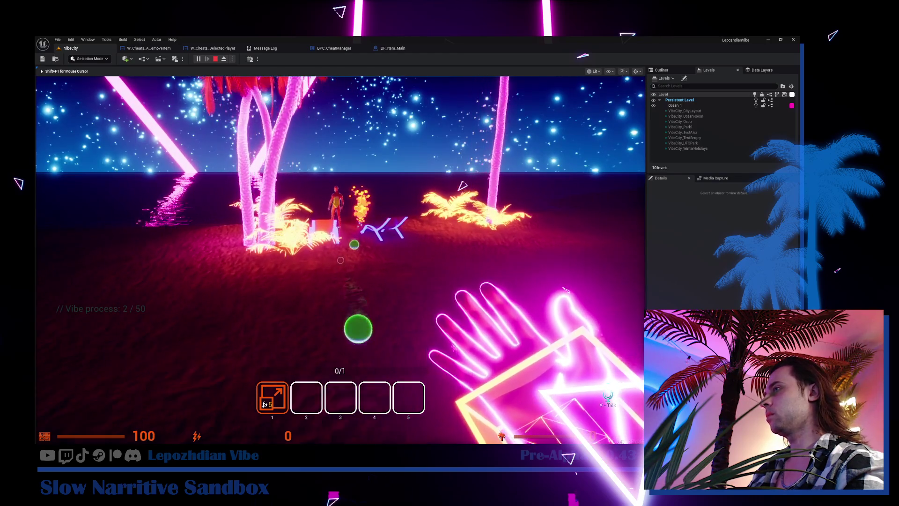
{"action": "key", "text": "w"}
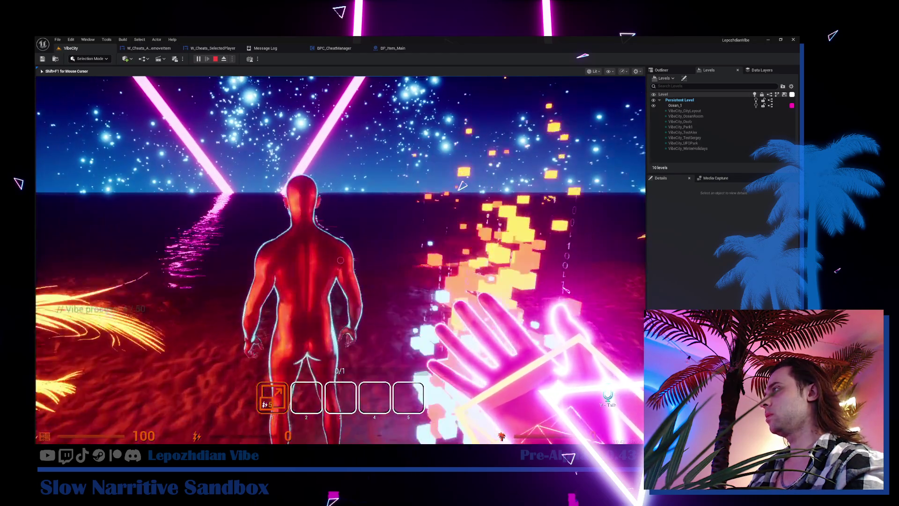
{"action": "key", "text": "v"}
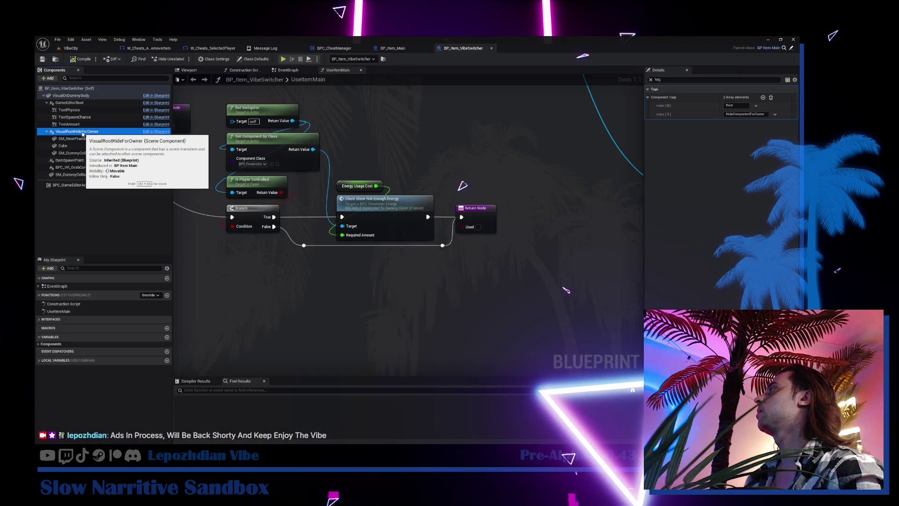
Compare the VisualRootHideForOwner component tags in parent BP_Item_Main and BP_Item_VibeSwitcher, then return to VibeCity
{"action": "left_click", "coordinate": [790, 49]}
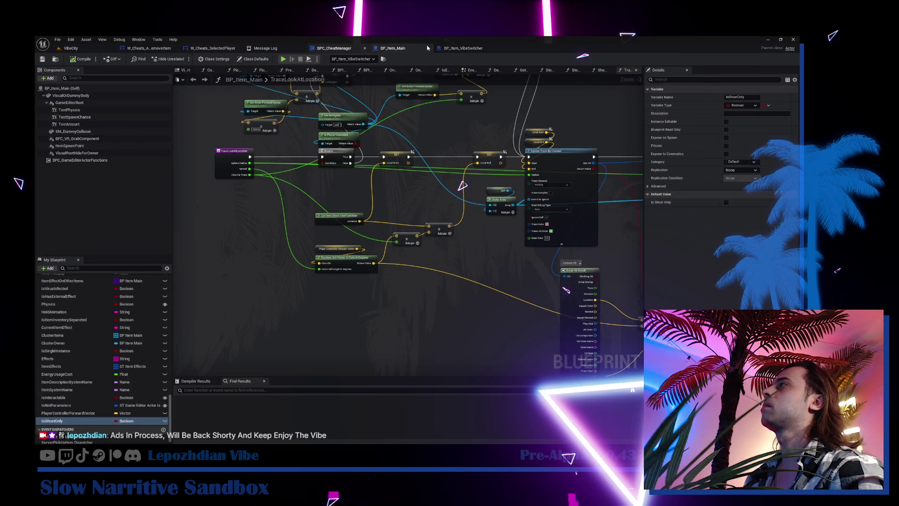
{"action": "left_click", "coordinate": [453, 48]}
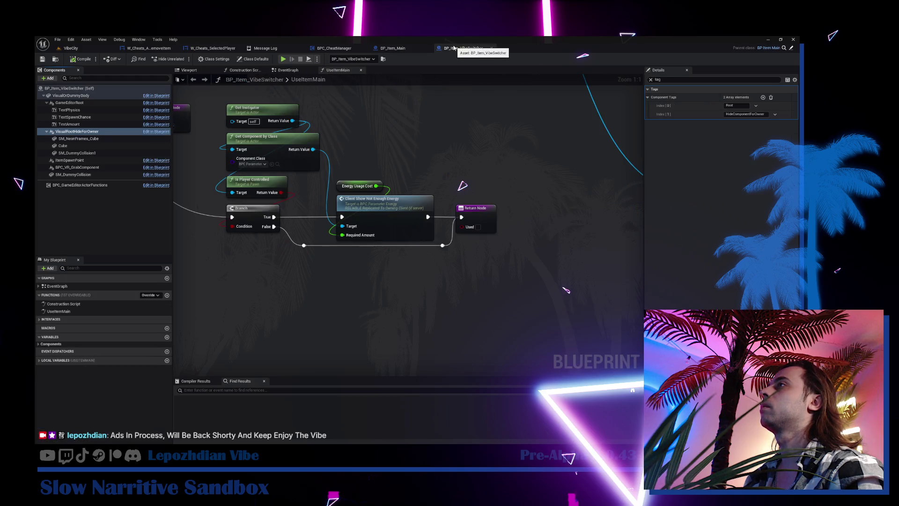
{"action": "left_click", "coordinate": [393, 49]}
{"action": "left_click_drag", "start_coordinate": [75, 153], "coordinate": [218, 147]}
{"action": "left_click", "coordinate": [675, 79]}
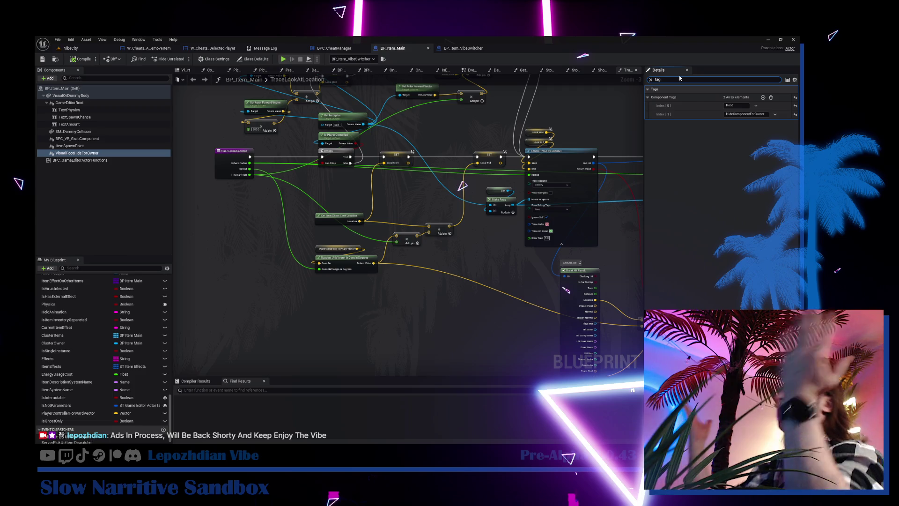
{"action": "left_click", "coordinate": [84, 50]}
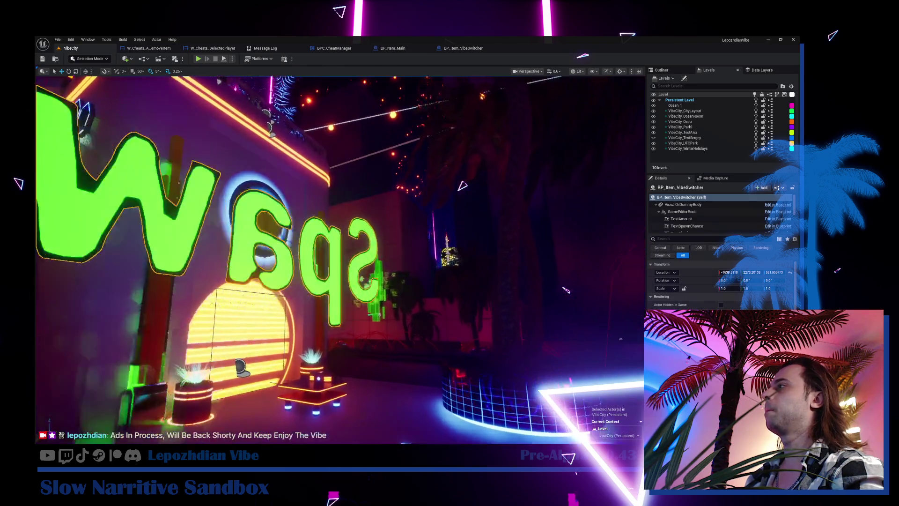
Select the DataCannon and check its SM_Weapon_2_Triangle mesh's component tags by filtering Details for 'tag'
{"action": "scroll", "coordinate": [341, 260], "scroll_direction": "up", "scroll_amount": 2}
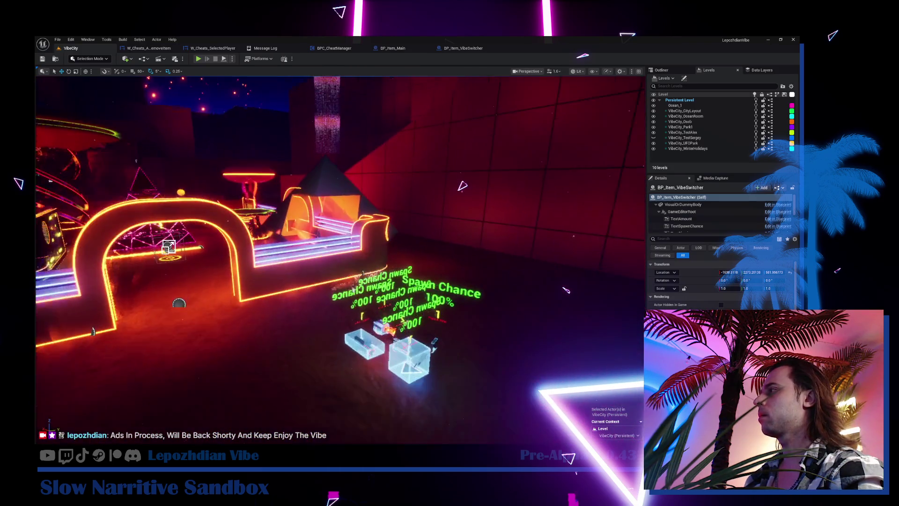
{"action": "left_click", "coordinate": [381, 334]}
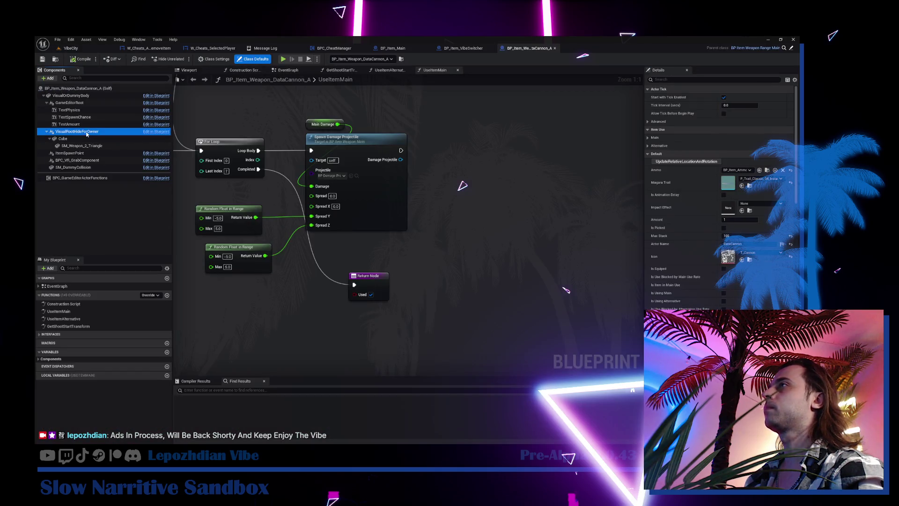
{"action": "left_click", "coordinate": [681, 78]}
{"action": "type", "text": "tag"}
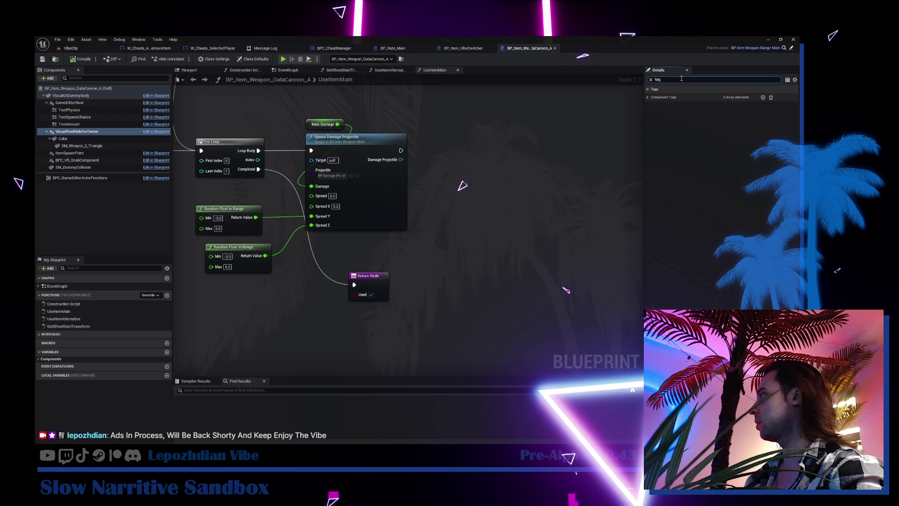
{"action": "left_click", "coordinate": [77, 146]}
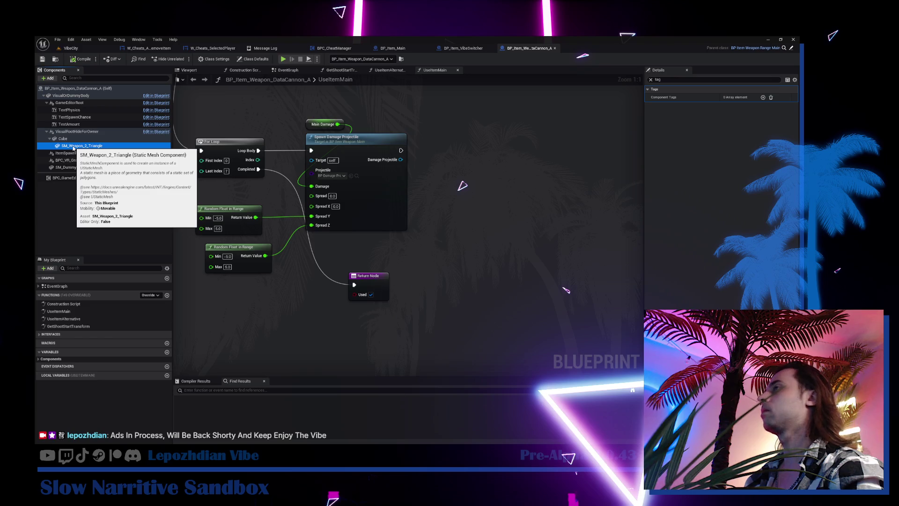
{"action": "left_click", "coordinate": [71, 48]}
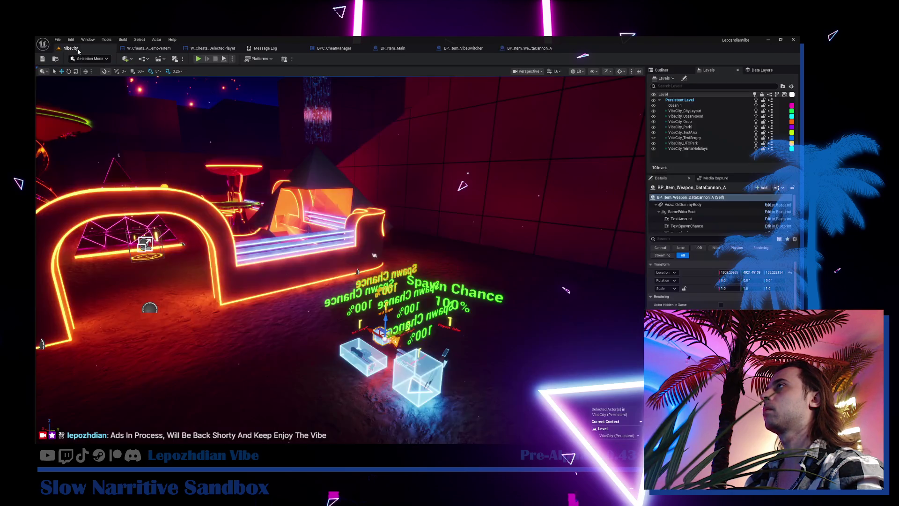
Start play mode and add the DataCannon to the inventory through Cheat Codes
{"action": "left_click", "coordinate": [199, 62]}
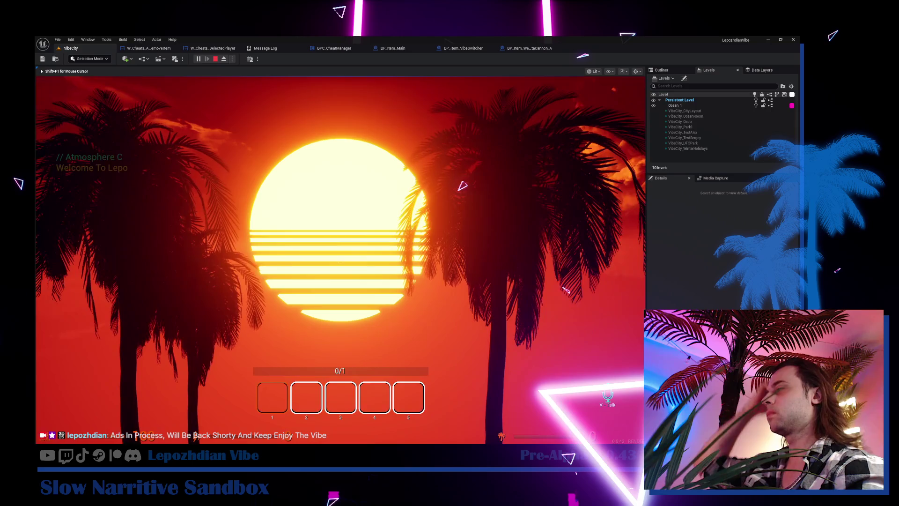
{"action": "key", "text": "Tab"}
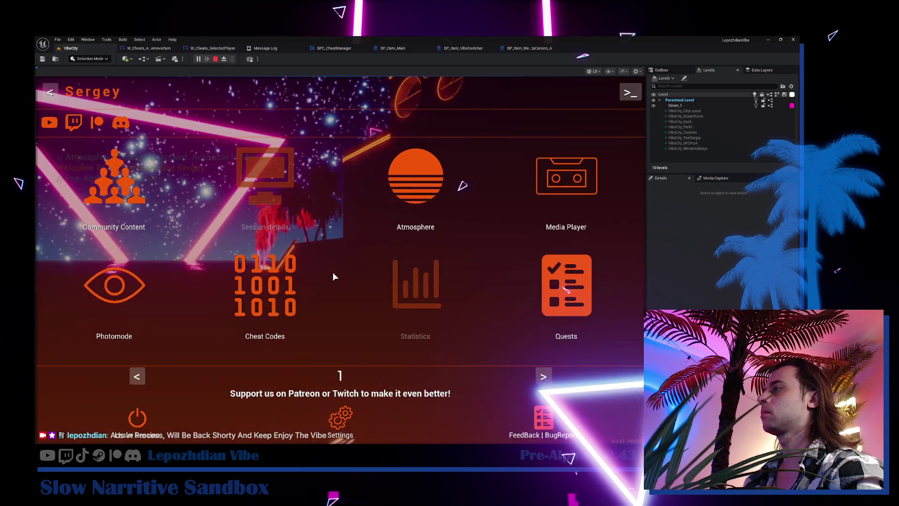
{"action": "left_click", "coordinate": [266, 302]}
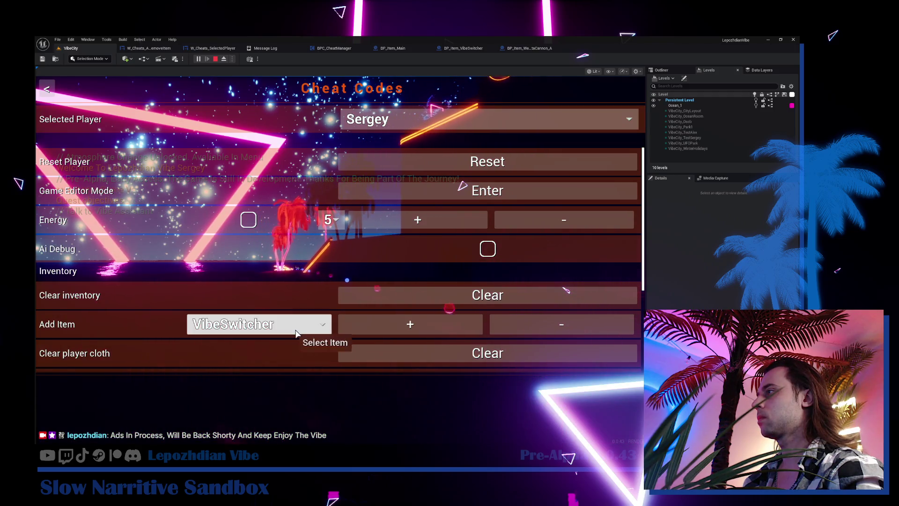
{"action": "left_click", "coordinate": [290, 325]}
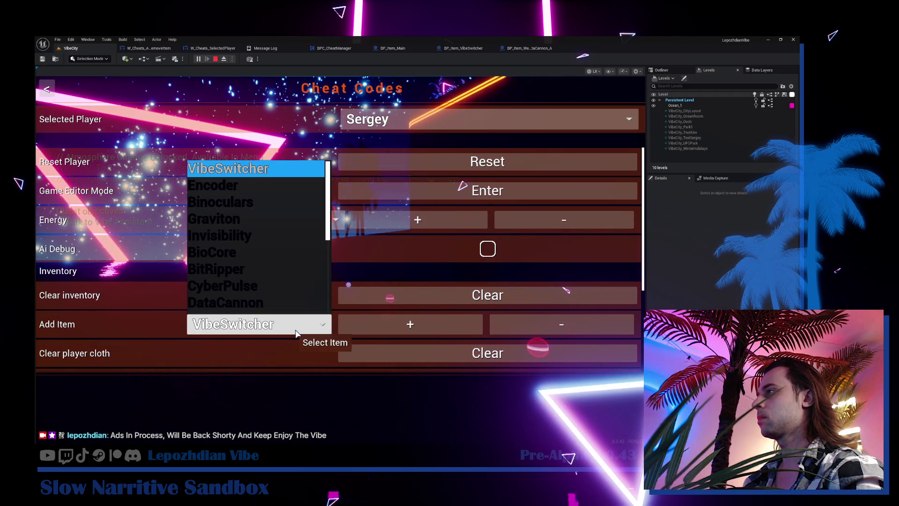
{"action": "left_click", "coordinate": [265, 302]}
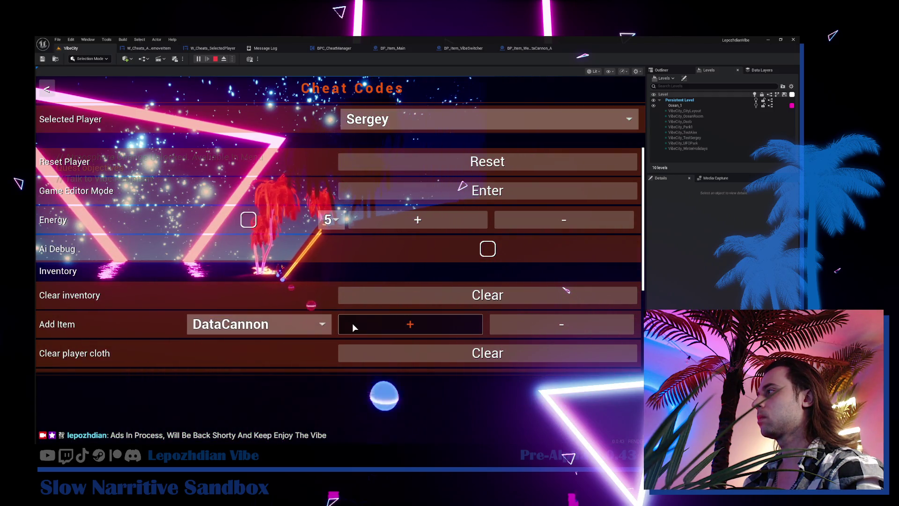
{"action": "left_click", "coordinate": [352, 323]}
{"action": "key", "text": "Escape"}
{"action": "key", "text": "Escape"}
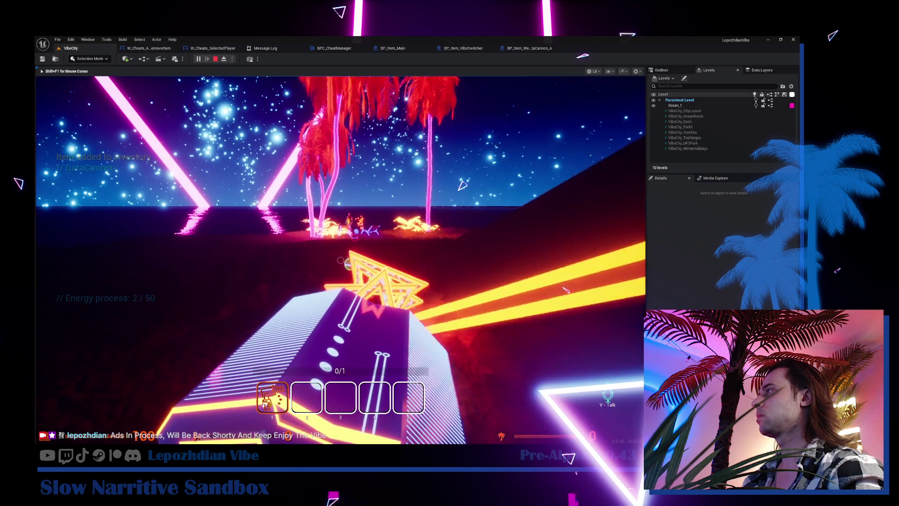
Talk to the Vibe Assistant and end the dialogue, then release the mouse with Shift+F1 and return to the DataCannon blueprint
{"action": "key", "text": "w"}
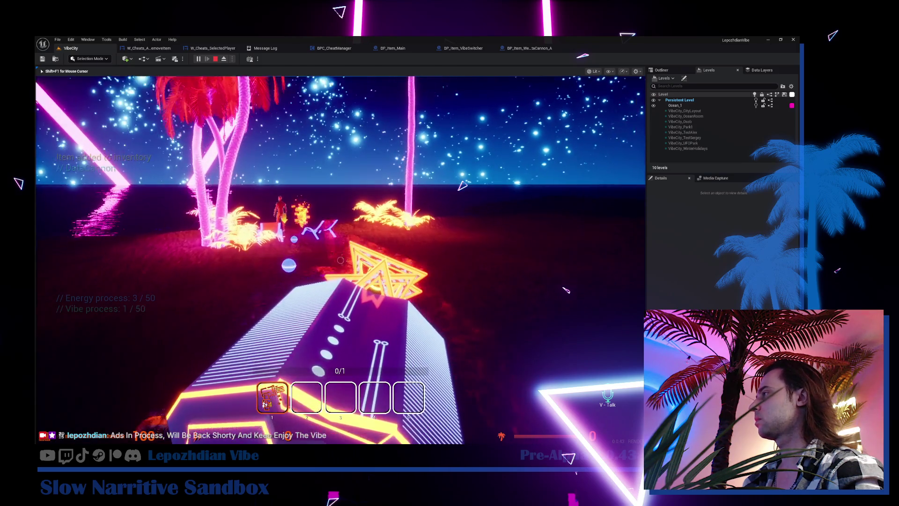
{"action": "key", "text": "w"}
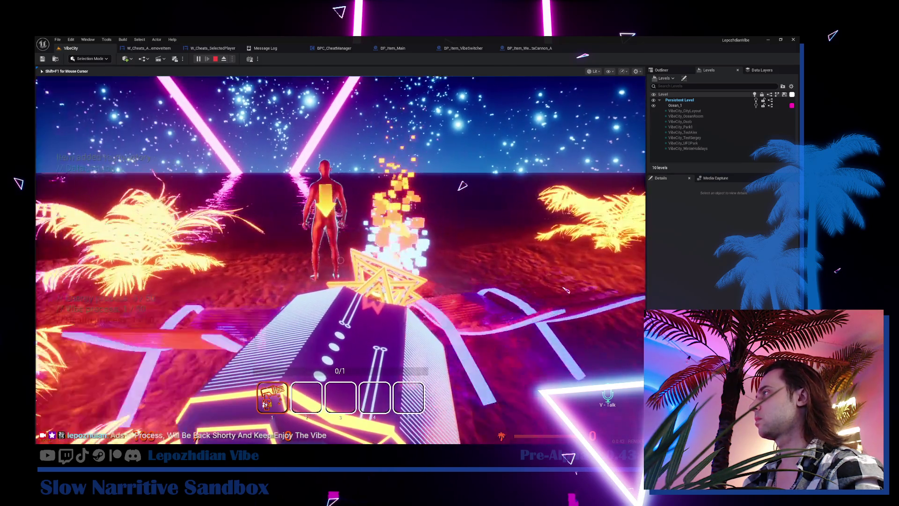
{"action": "key", "text": "f"}
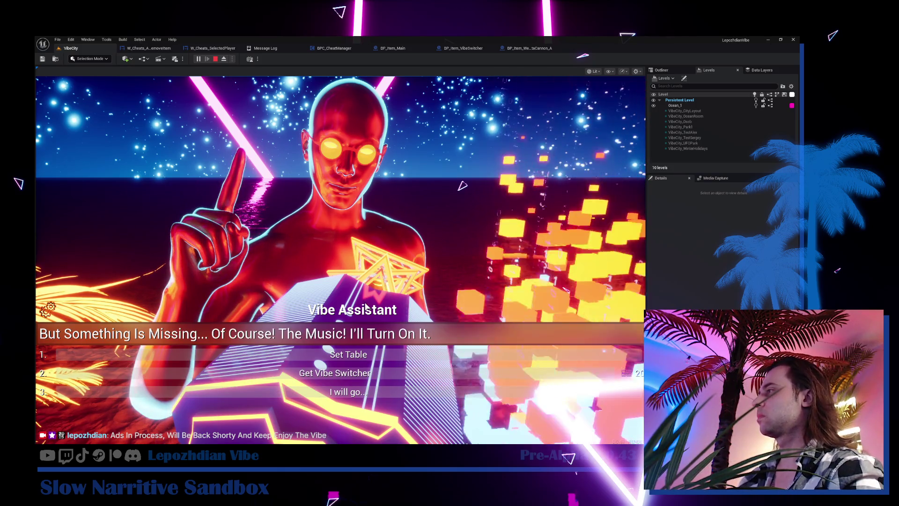
{"action": "left_click", "coordinate": [375, 391]}
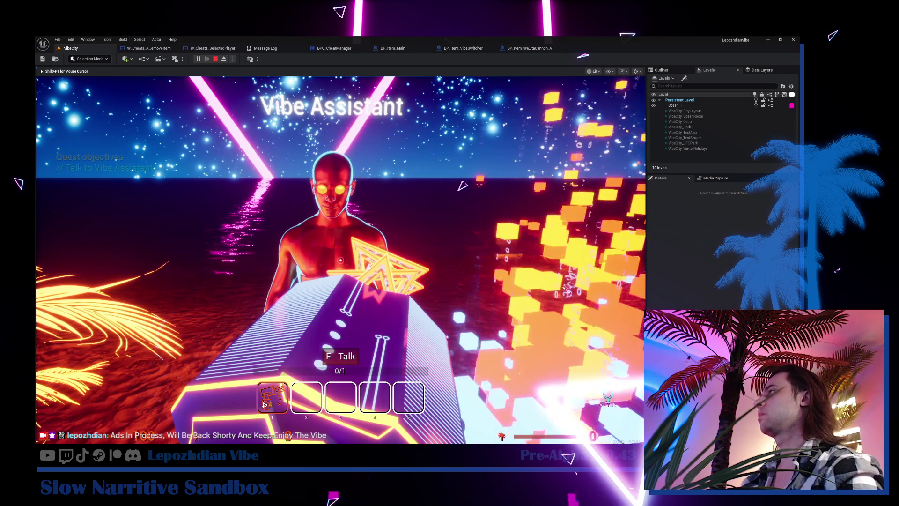
{"action": "key", "text": "f"}
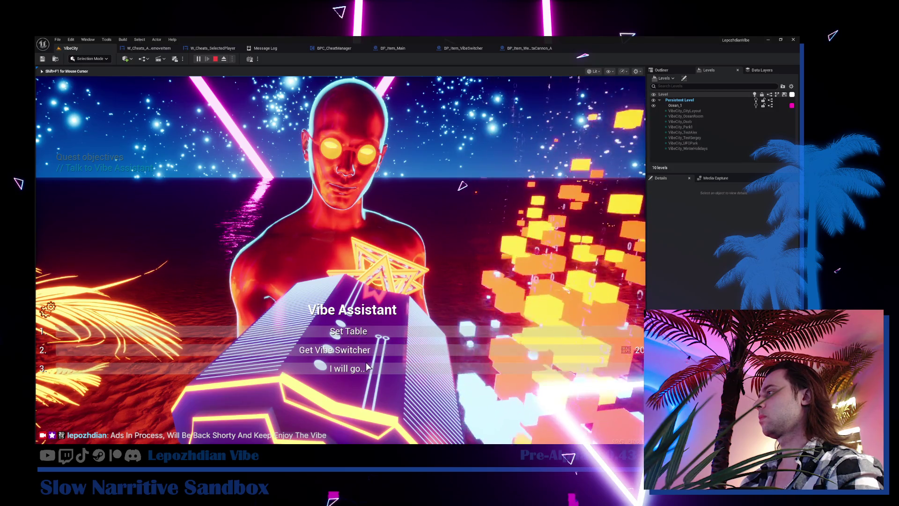
{"action": "left_click", "coordinate": [368, 369]}
{"action": "key", "text": "shift+F1"}
{"action": "left_click", "coordinate": [522, 48]}
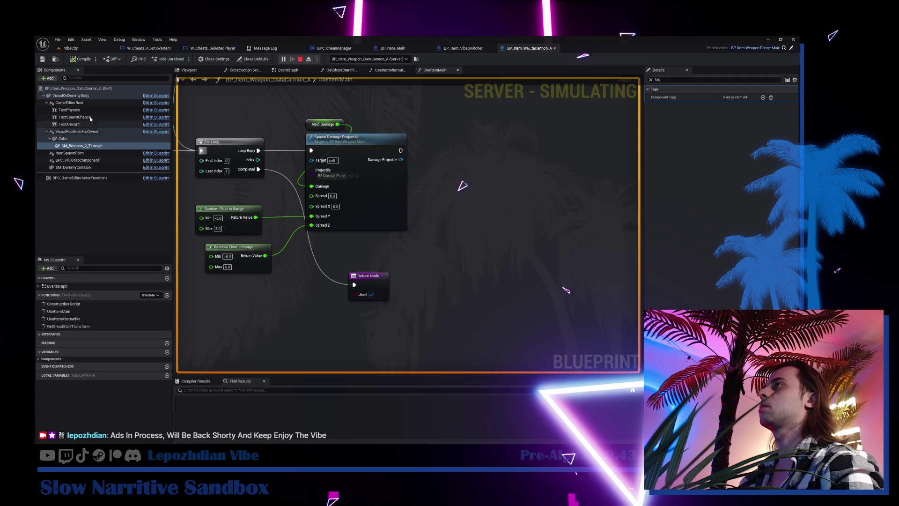
Add HideComponentForOwner as DataCannon's fourth class-default actor tag, matching VibeSwitcher's Tags
{"action": "left_click", "coordinate": [254, 60]}
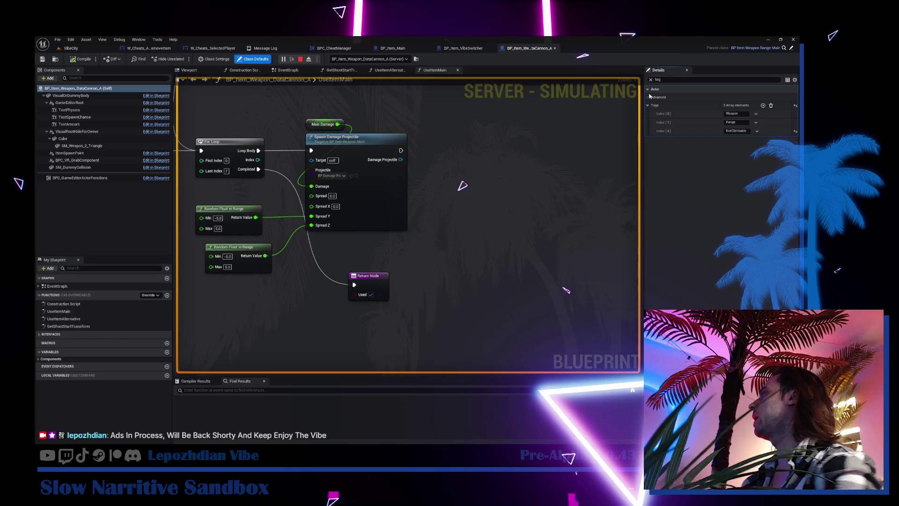
{"action": "left_click", "coordinate": [455, 50]}
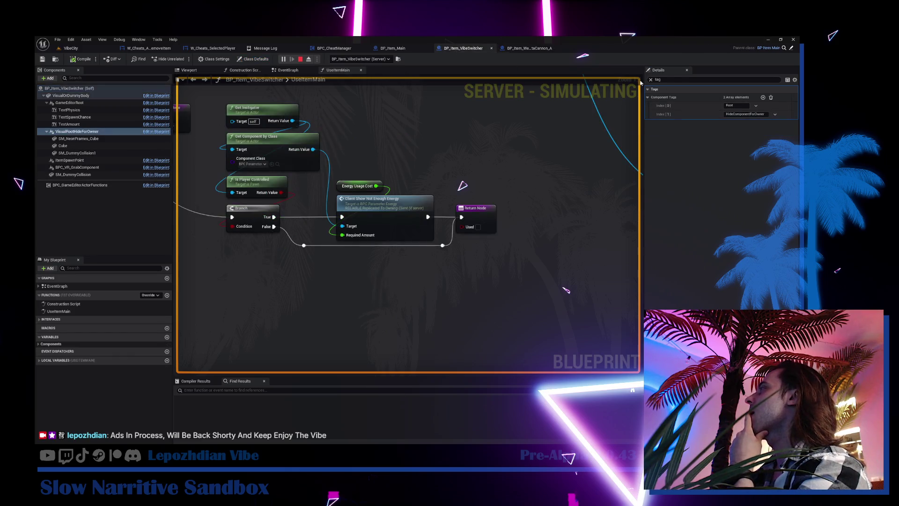
{"action": "left_click", "coordinate": [256, 59]}
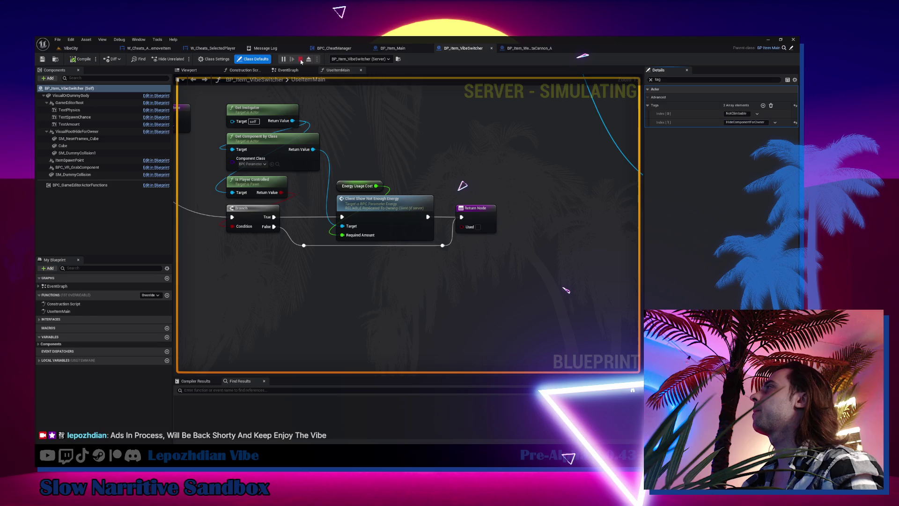
{"action": "left_click", "coordinate": [532, 49]}
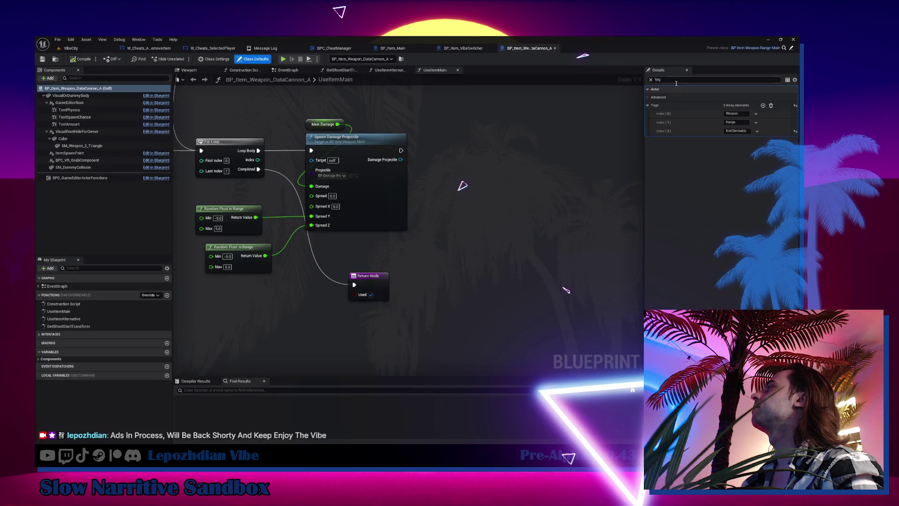
{"action": "left_click", "coordinate": [764, 105]}
{"action": "type", "text": "HideComponentForOwner"}
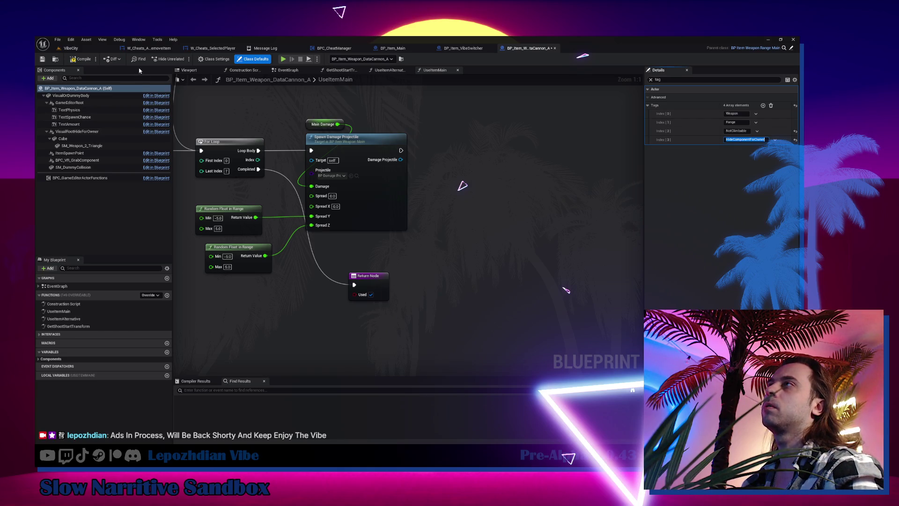
{"action": "left_click", "coordinate": [72, 49]}
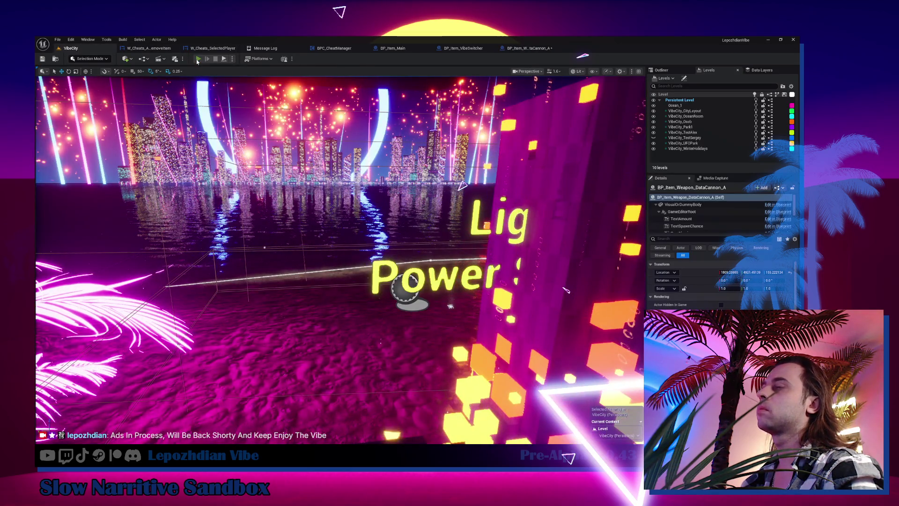
Play-test the level, give the player the DataCannon via Cheat Codes, and return to its blueprint
{"action": "left_click", "coordinate": [197, 59]}
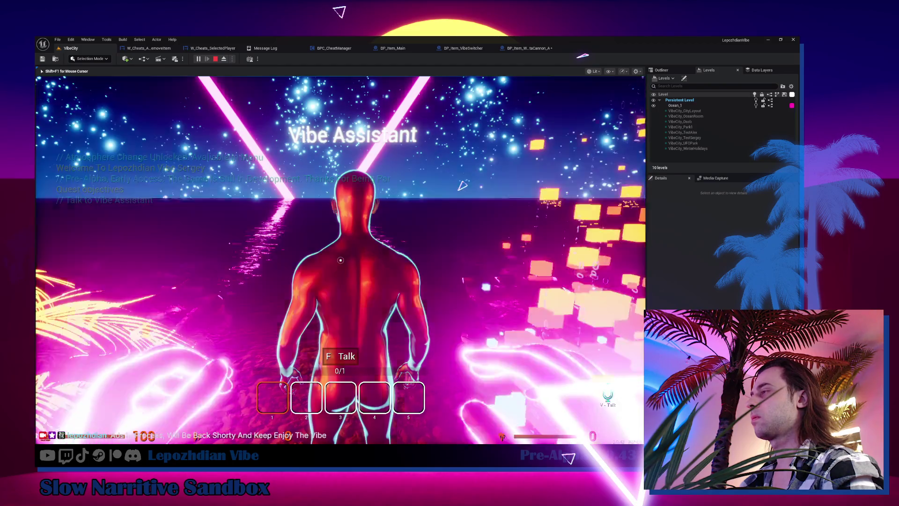
{"action": "key", "text": "Tab"}
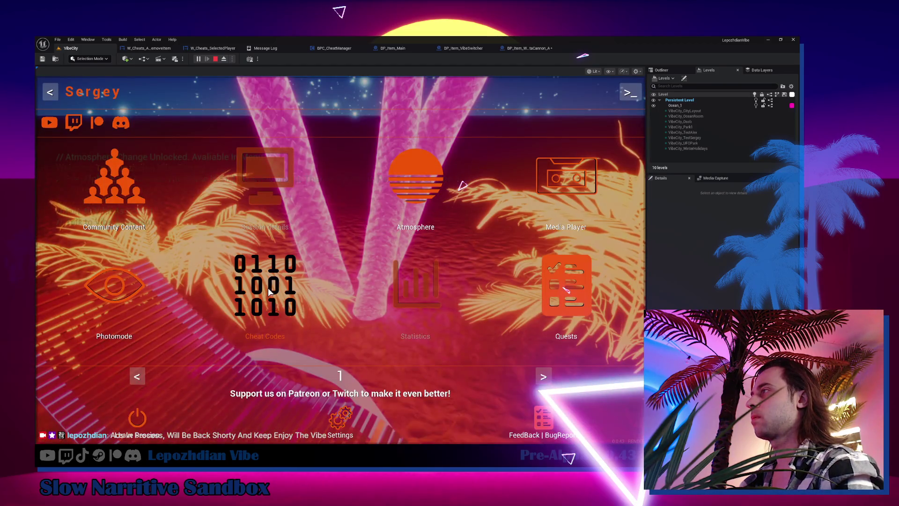
{"action": "left_click", "coordinate": [233, 298]}
{"action": "left_click", "coordinate": [258, 324]}
{"action": "left_click", "coordinate": [234, 294]}
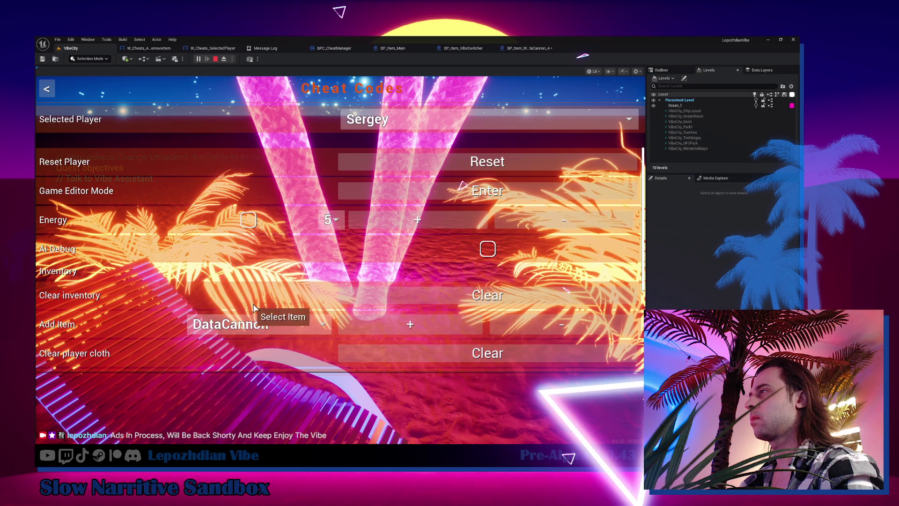
{"action": "left_click", "coordinate": [383, 321]}
{"action": "key", "text": "Escape"}
{"action": "key", "text": "Tab"}
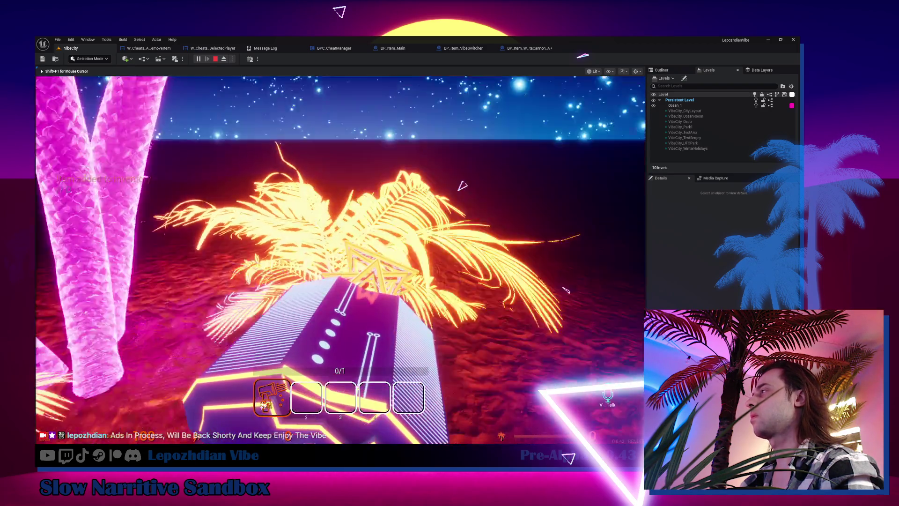
{"action": "key", "text": "f"}
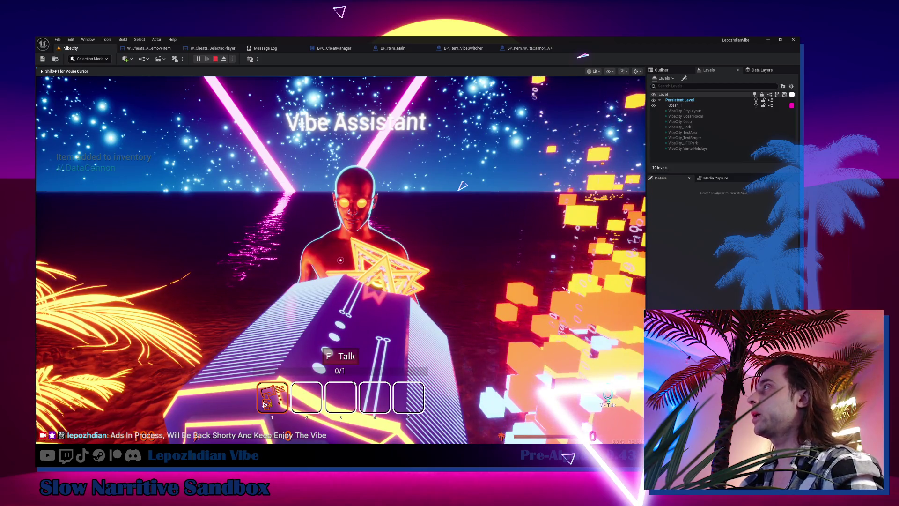
{"action": "left_click", "coordinate": [531, 48]}
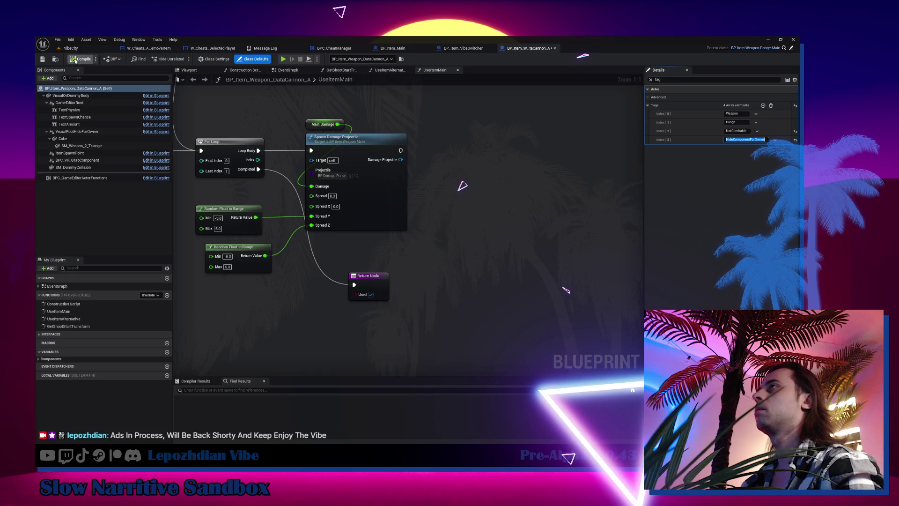
Open BP_Item_Weapon_BioCore_A and nest its Cube under VisualRootHideForOwner
{"action": "key", "text": "ctrl+space"}
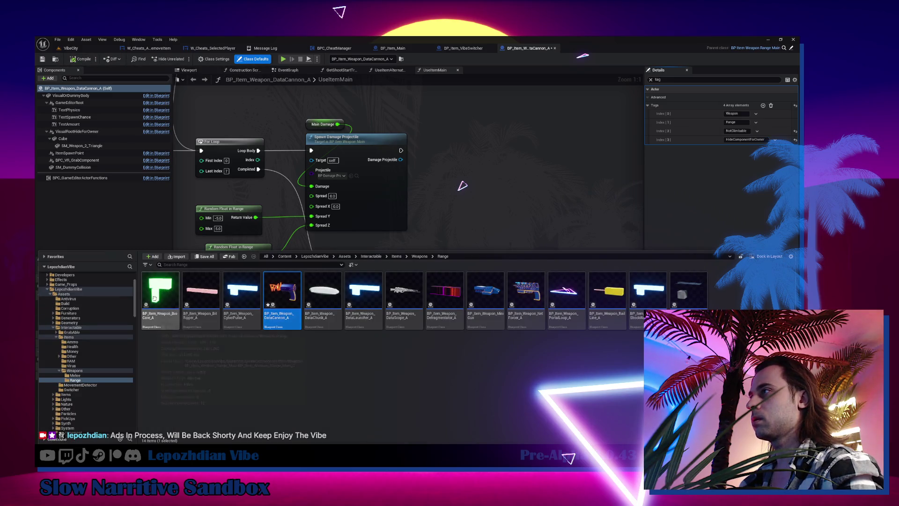
{"action": "left_click", "coordinate": [154, 298]}
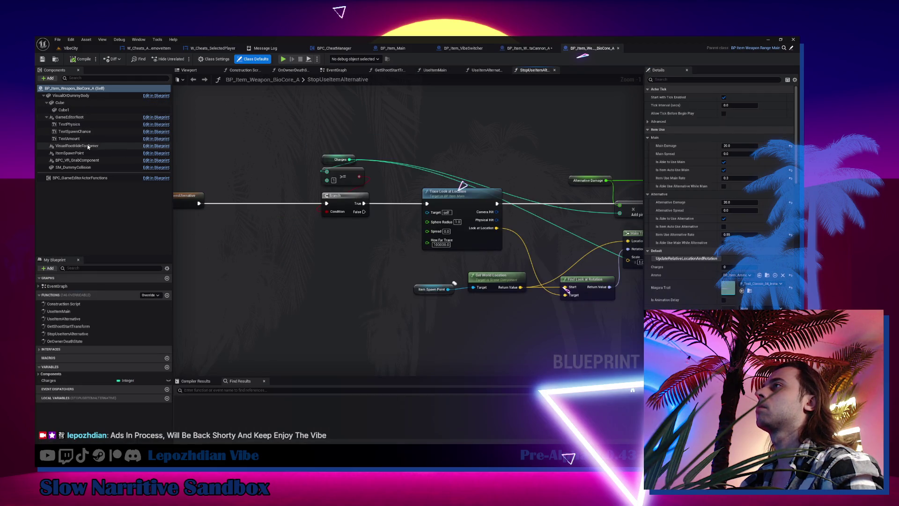
{"action": "left_click", "coordinate": [88, 146]}
{"action": "left_click", "coordinate": [59, 103]}
{"action": "left_click_drag", "start_coordinate": [60, 102], "coordinate": [87, 144]}
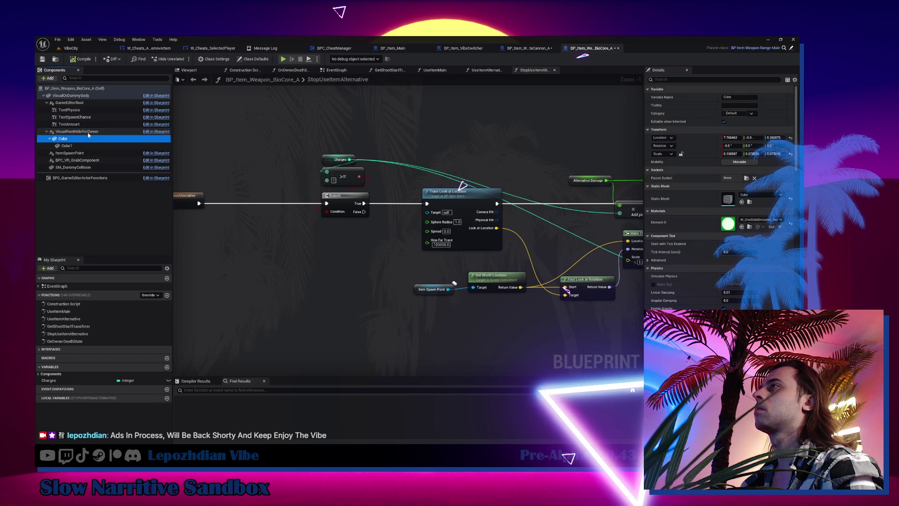
Add a HideComponentForOwner actor tag to BioCore_A, compile, and open BitRipper_A
{"action": "left_click", "coordinate": [680, 79]}
{"action": "type", "text": "tag"}
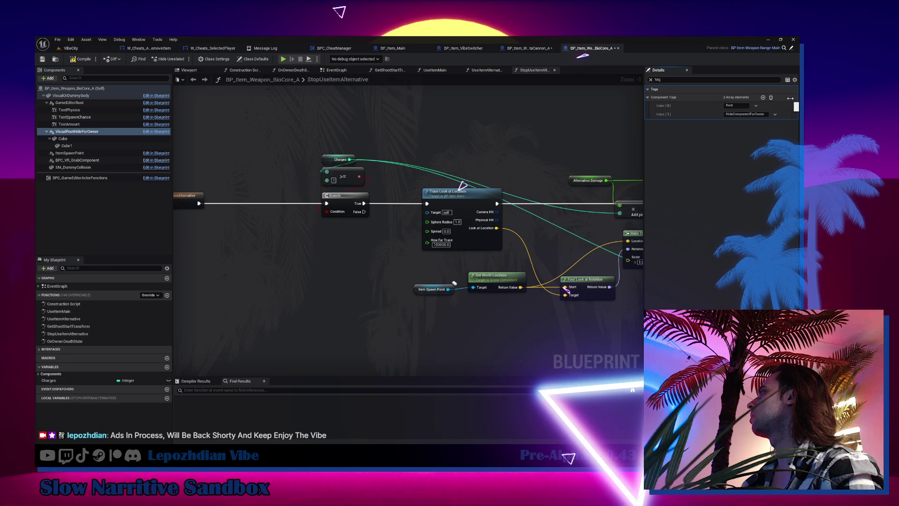
{"action": "left_click", "coordinate": [253, 59]}
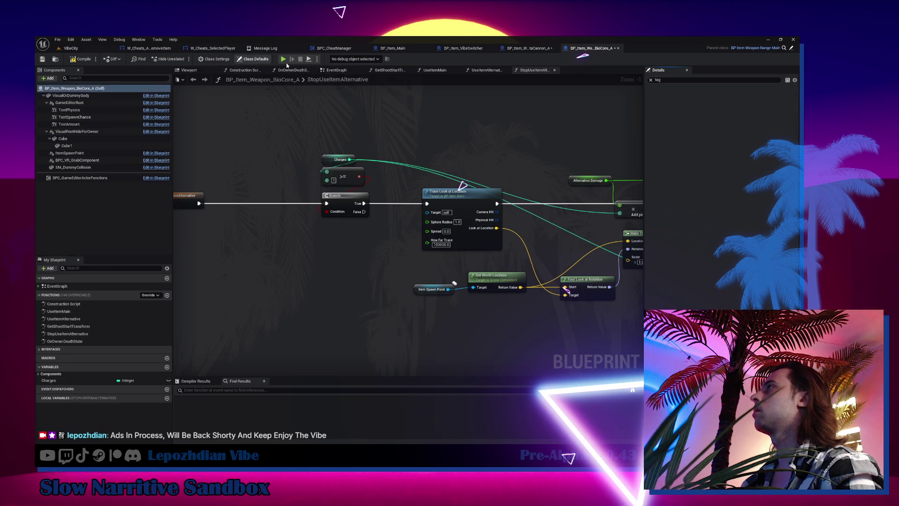
{"action": "left_click", "coordinate": [763, 106]}
{"action": "type", "text": "HideComponentForOwner"}
{"action": "left_click", "coordinate": [82, 59]}
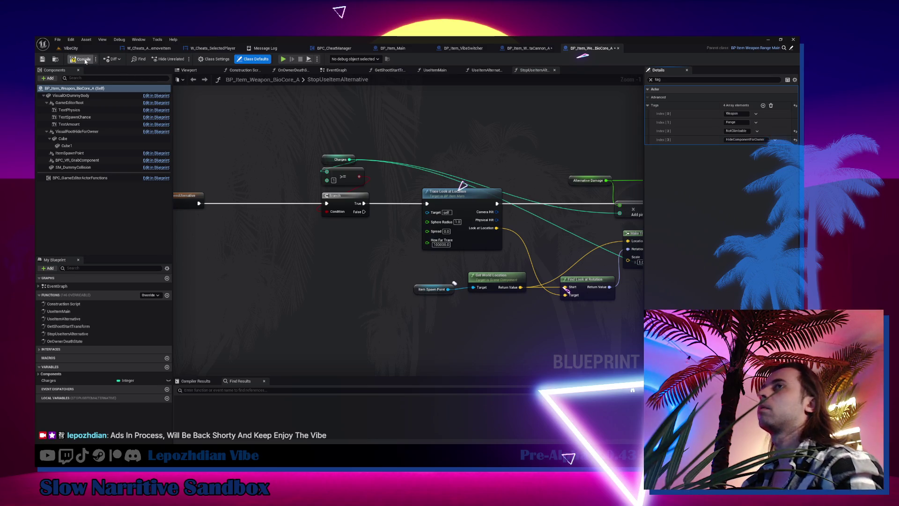
{"action": "left_click", "coordinate": [56, 60]}
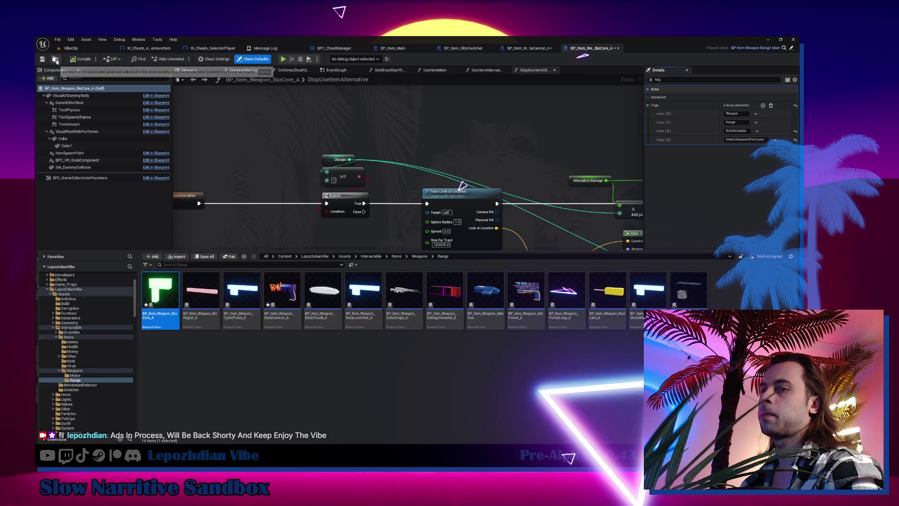
{"action": "double_click", "coordinate": [197, 299]}
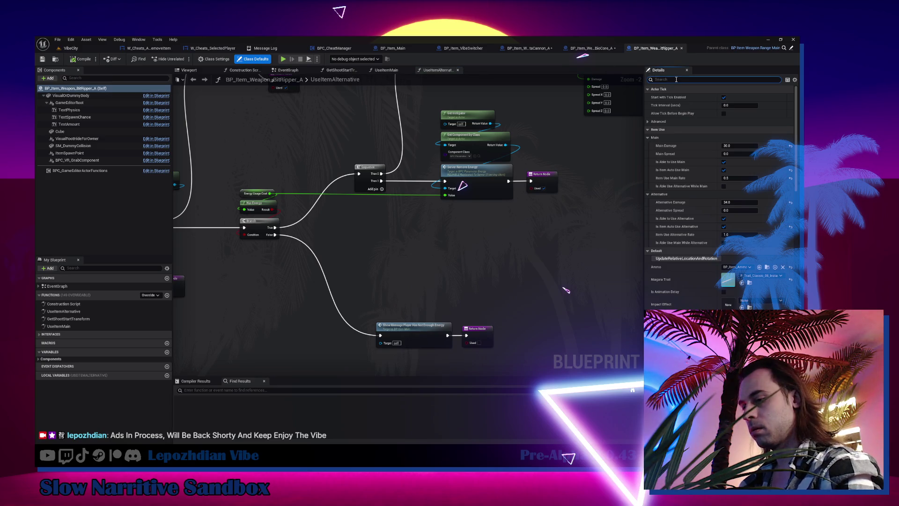
Add HideComponentForOwner as a new actor tag on BitRipper_A
{"action": "type", "text": "tag"}
{"action": "left_click", "coordinate": [763, 106]}
{"action": "type", "text": "HideComponentForOwner"}
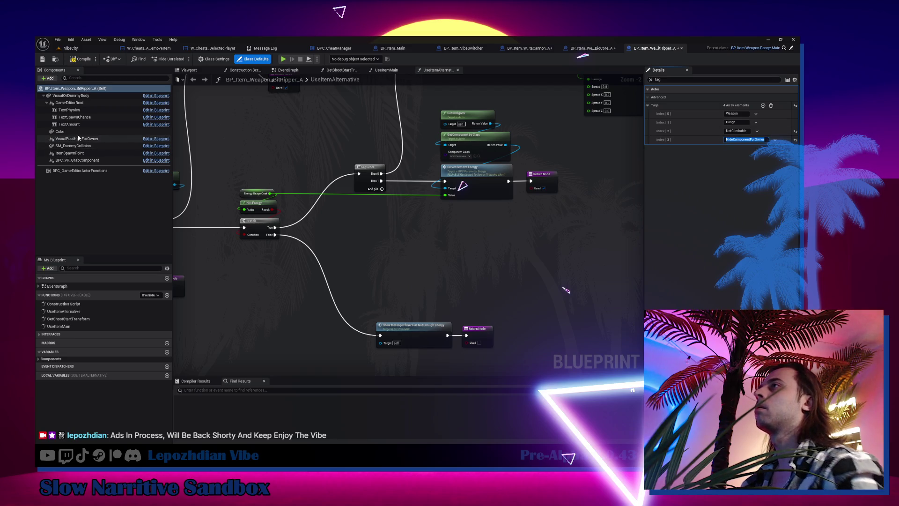
Nest Cube under VisualRootHideForOwner, compile BitRipper_A, and select CyberPulse_A
{"action": "left_click", "coordinate": [85, 147]}
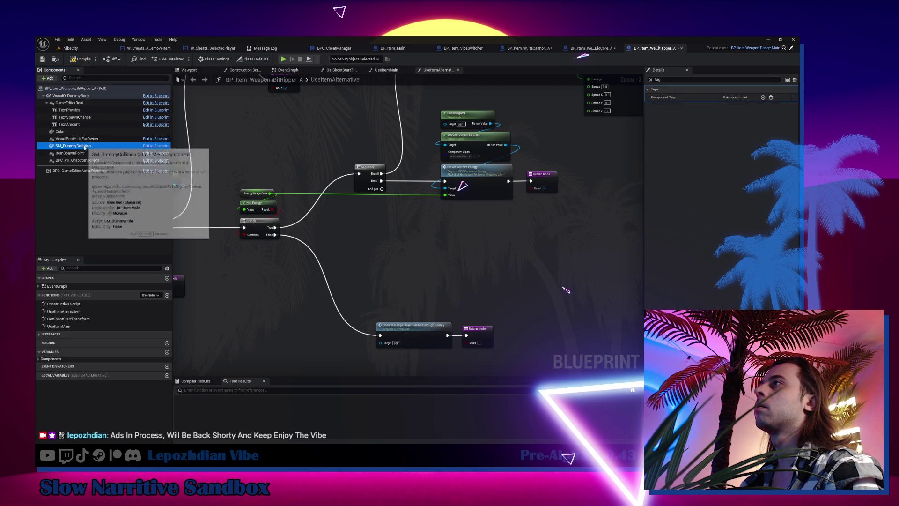
{"action": "left_click_drag", "start_coordinate": [61, 131], "coordinate": [85, 138]}
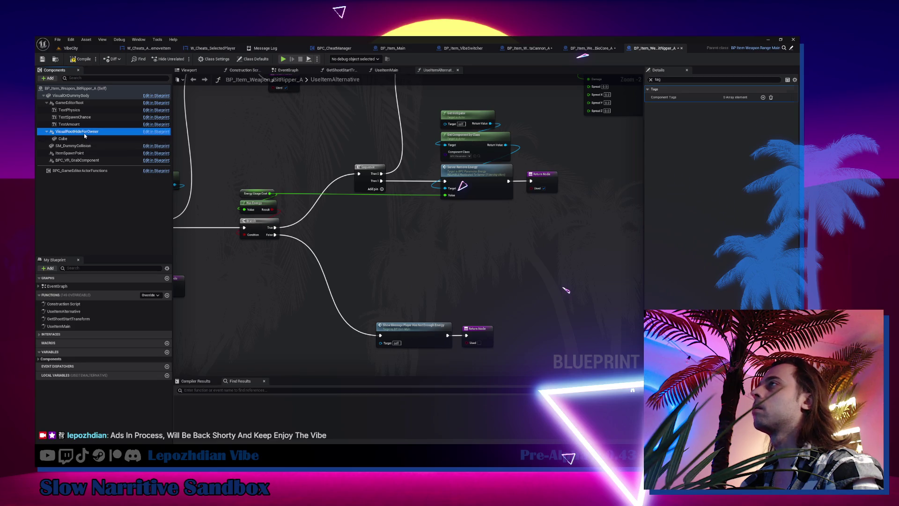
{"action": "left_click", "coordinate": [74, 60]}
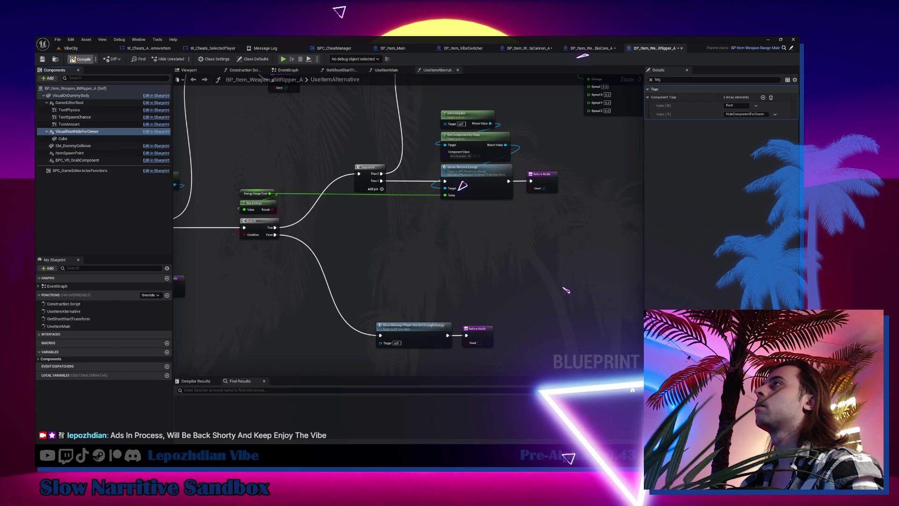
{"action": "left_click", "coordinate": [55, 60]}
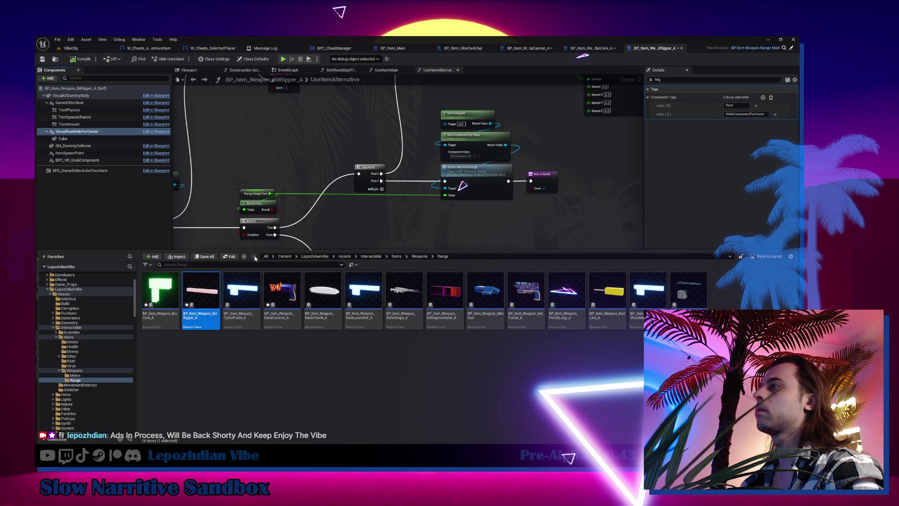
{"action": "left_click", "coordinate": [241, 281]}
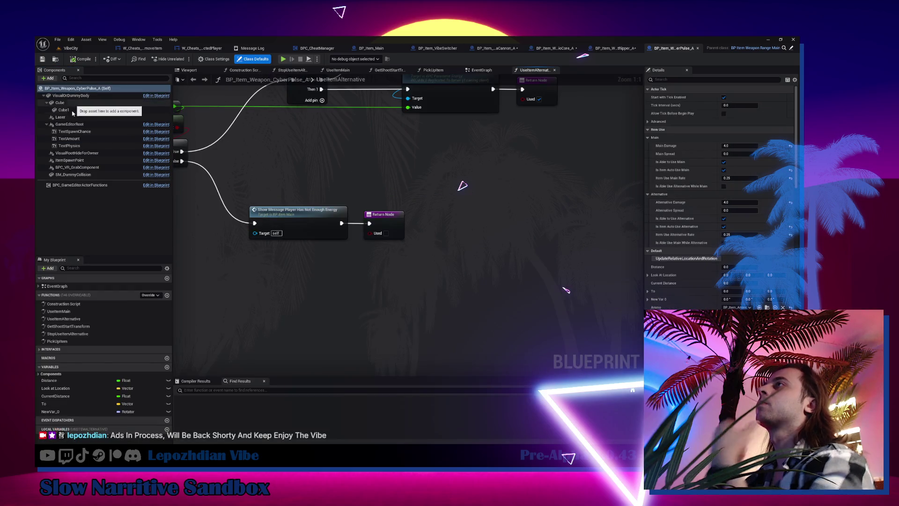
Move CyberPulse_A's Cube under VisualRootHideForOwner, checking BitRipper_A's hierarchy for reference
{"action": "left_click_drag", "start_coordinate": [75, 107], "coordinate": [70, 124]}
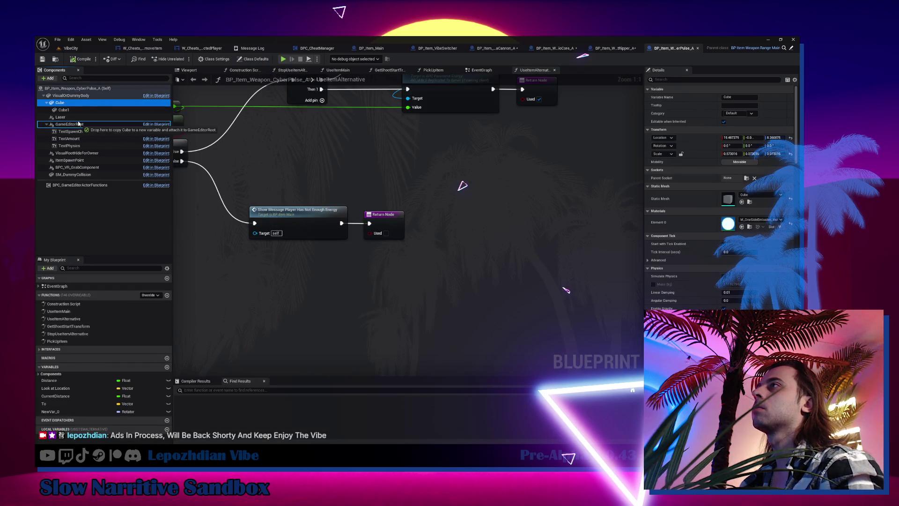
{"action": "left_click", "coordinate": [81, 113]}
{"action": "left_click", "coordinate": [682, 80]}
{"action": "type", "text": "g"}
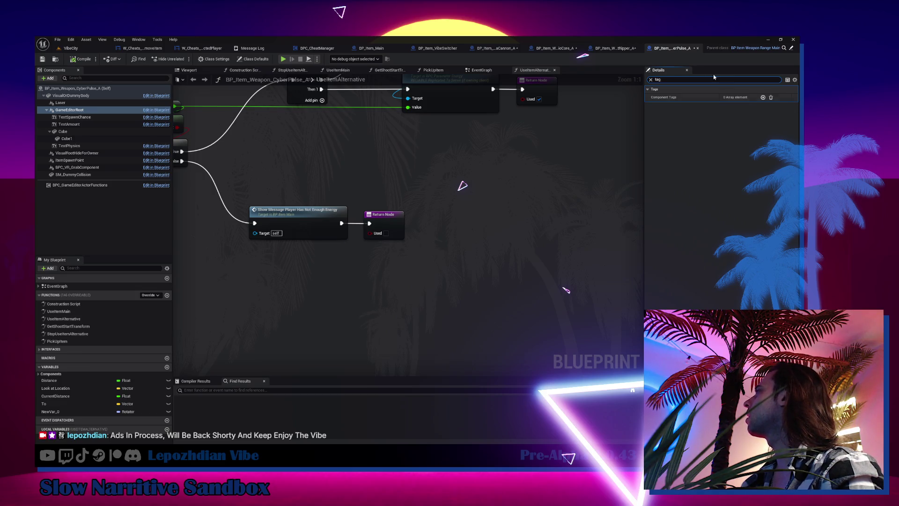
{"action": "left_click", "coordinate": [605, 50]}
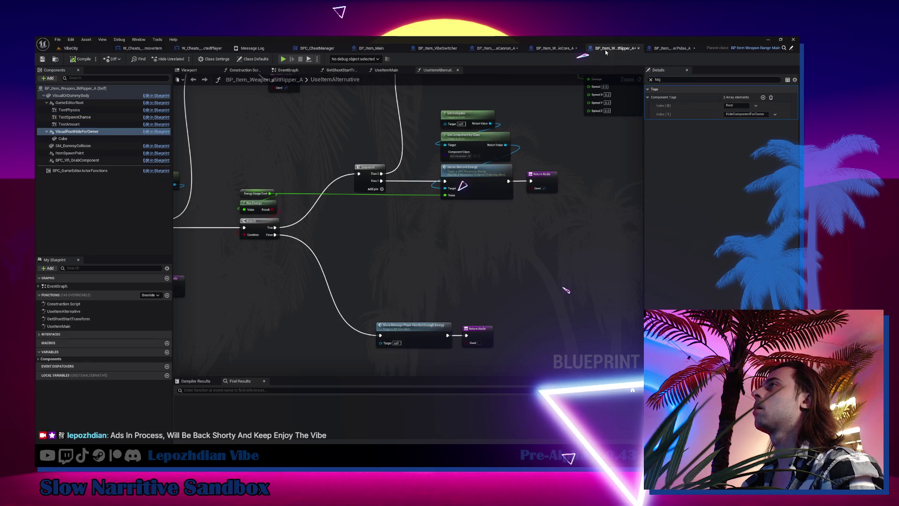
{"action": "left_click", "coordinate": [653, 48]}
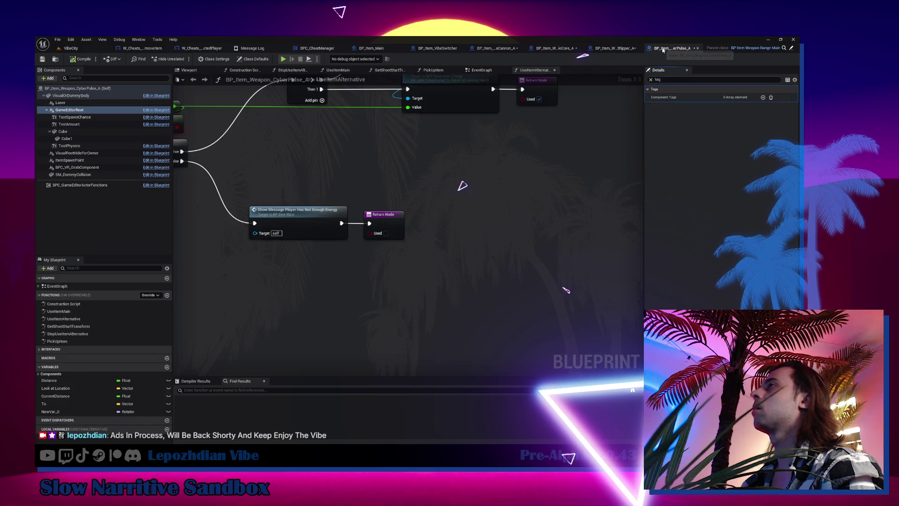
{"action": "left_click_drag", "start_coordinate": [77, 133], "coordinate": [89, 154]}
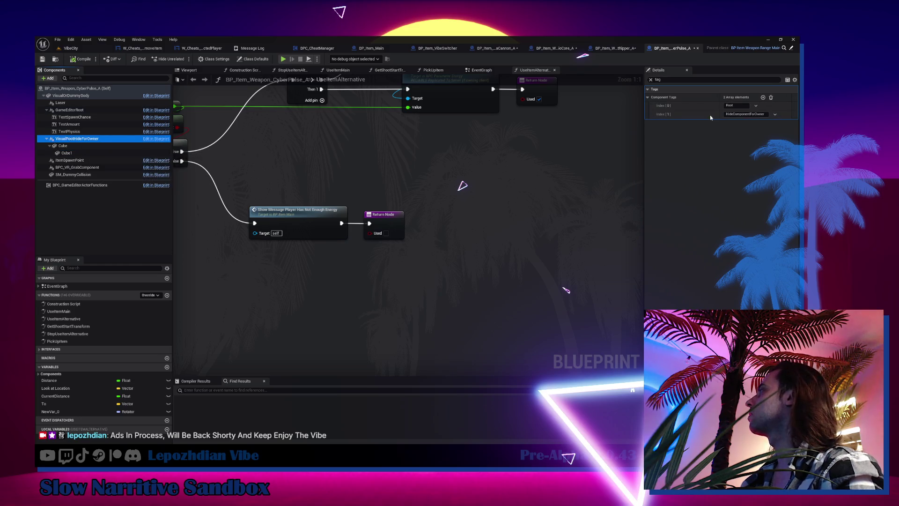
Add HideComponentForOwner as a fourth actor tag, compile and save CyberPulse_A, then open DataChunk_A
{"action": "left_click", "coordinate": [253, 59]}
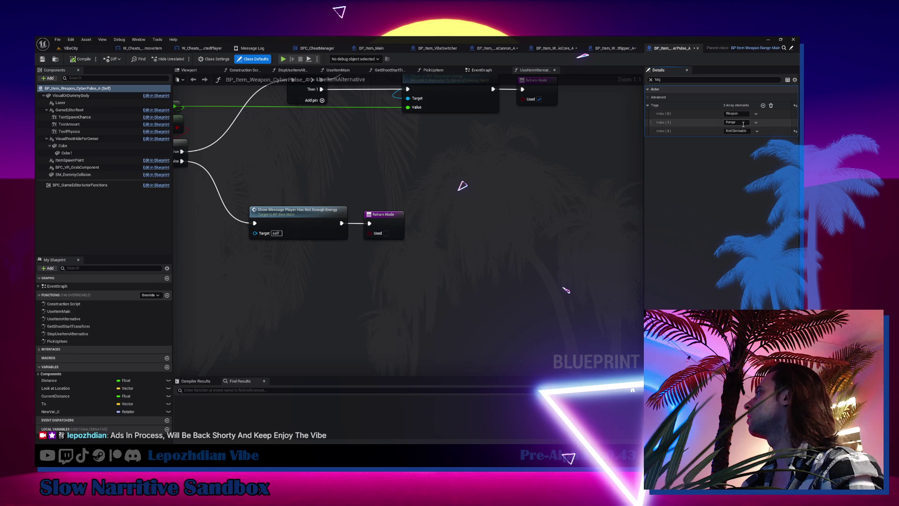
{"action": "left_click", "coordinate": [763, 106]}
{"action": "left_click", "coordinate": [743, 139]}
{"action": "type", "text": "HideComponentForOwner"}
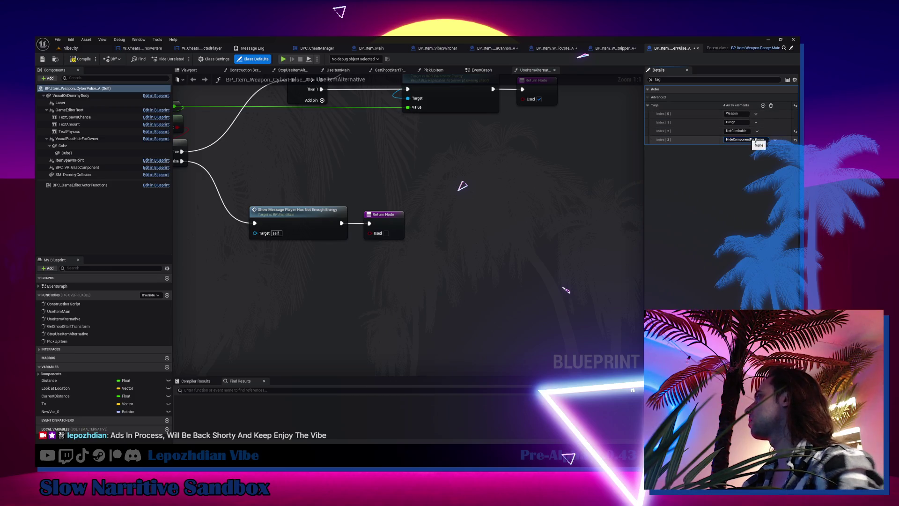
{"action": "left_click", "coordinate": [83, 59]}
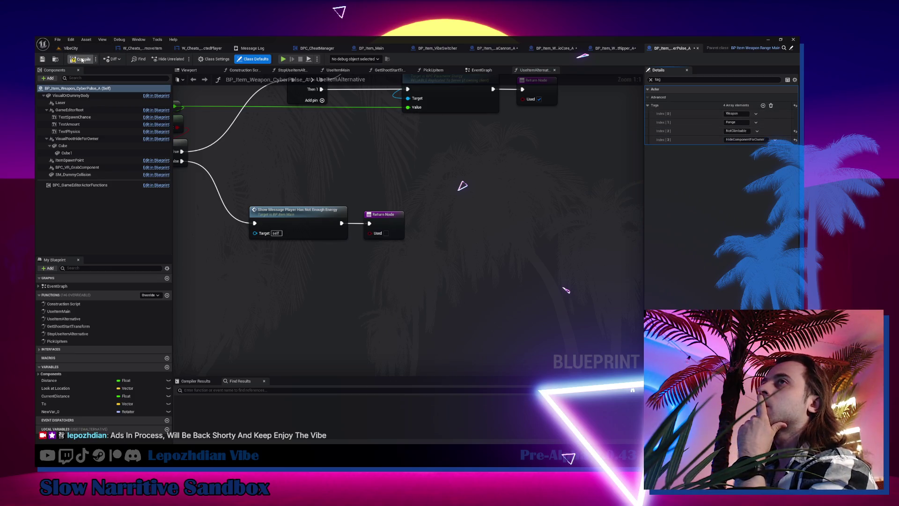
{"action": "left_click", "coordinate": [43, 60]}
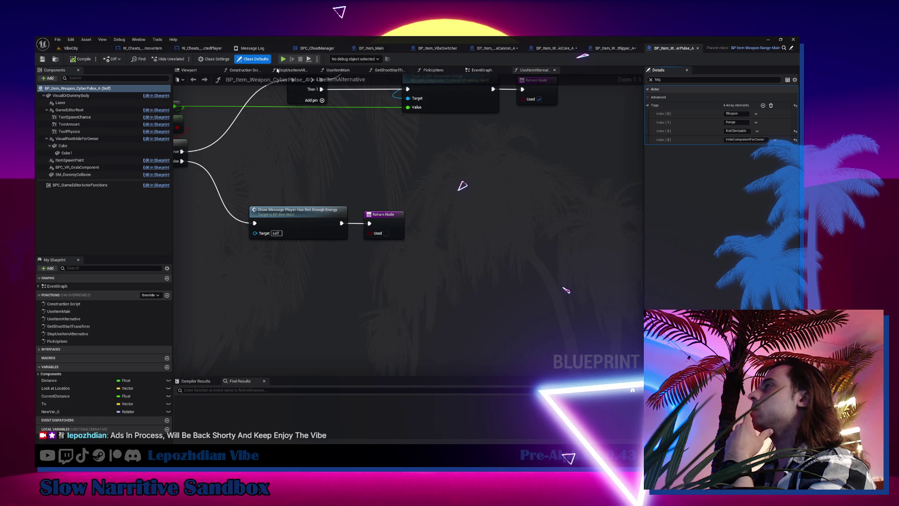
{"action": "left_click", "coordinate": [55, 59]}
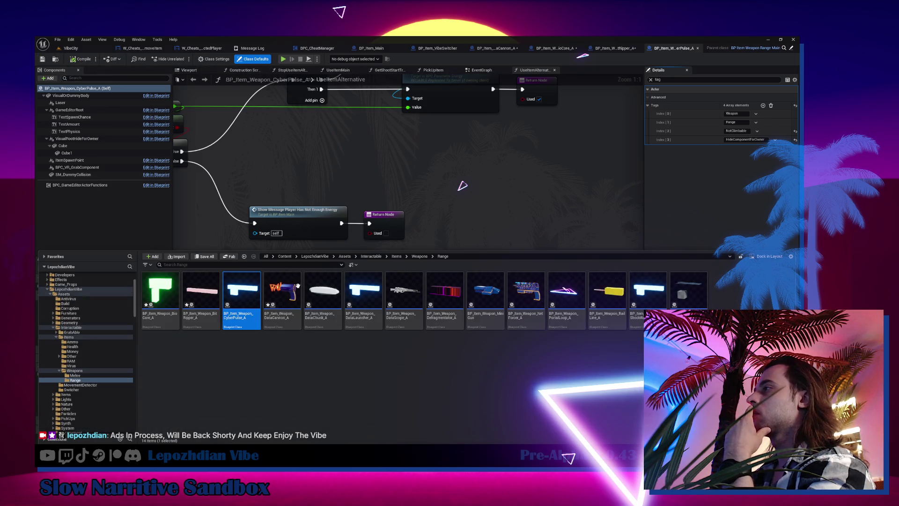
{"action": "left_click", "coordinate": [326, 290]}
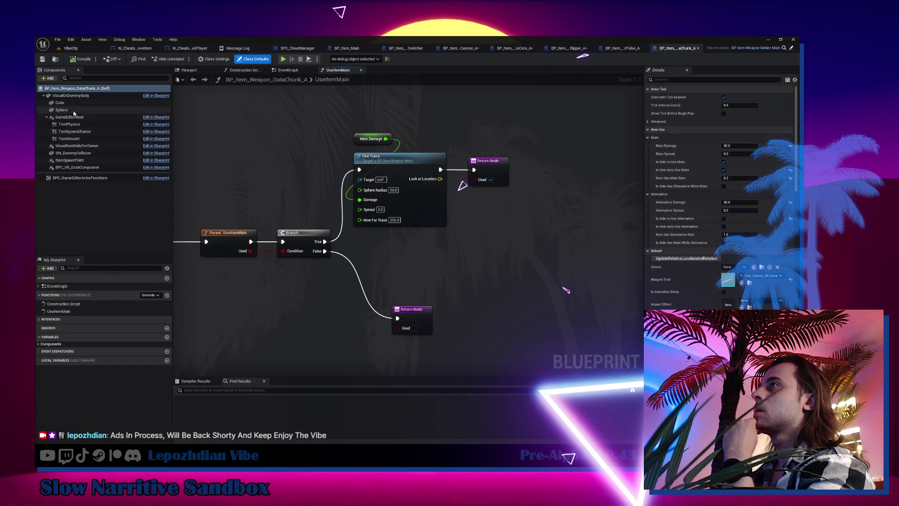
Nest DataChunk_A's Cube and Sphere components under VisualRootHideForOwner
{"action": "left_click", "coordinate": [69, 103]}
{"action": "double_click", "coordinate": [70, 103]}
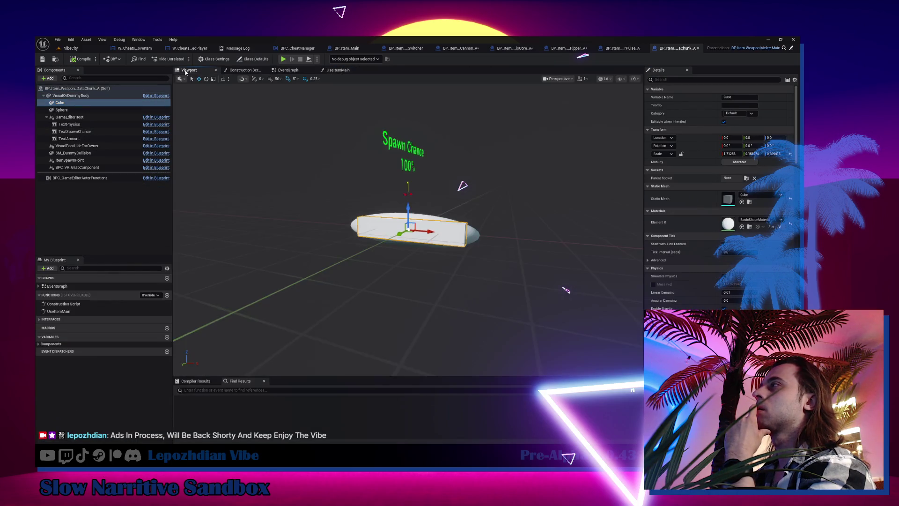
{"action": "mouse_move", "coordinate": [78, 104]}
{"action": "left_mouse_down"}
{"action": "mouse_move", "coordinate": [86, 134]}
{"action": "mouse_move", "coordinate": [80, 146]}
{"action": "left_mouse_up"}
{"action": "left_click_drag", "start_coordinate": [71, 104], "coordinate": [77, 138]}
Check the component tags and add HideComponentForOwner as DataChunk_A's fourth actor tag
{"action": "left_click", "coordinate": [77, 131]}
{"action": "left_click", "coordinate": [692, 80]}
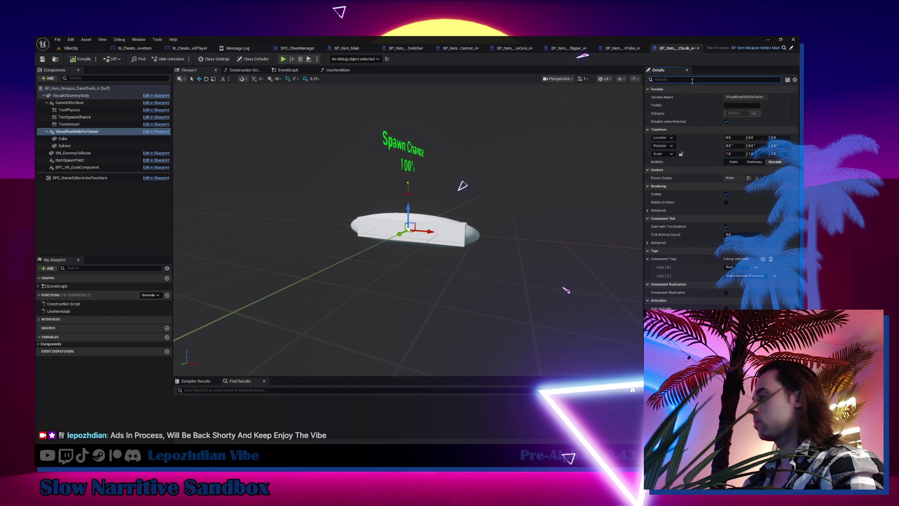
{"action": "type", "text": "tag"}
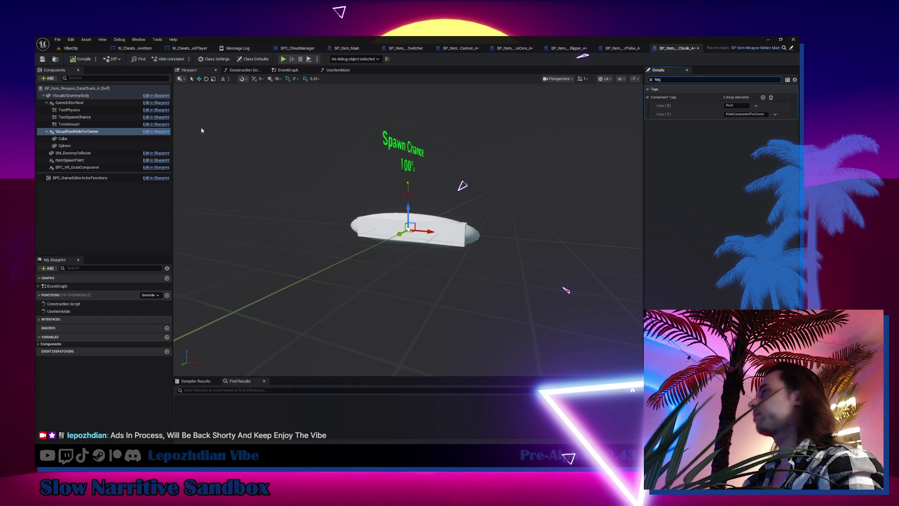
{"action": "left_click", "coordinate": [97, 96]}
{"action": "left_click", "coordinate": [254, 59]}
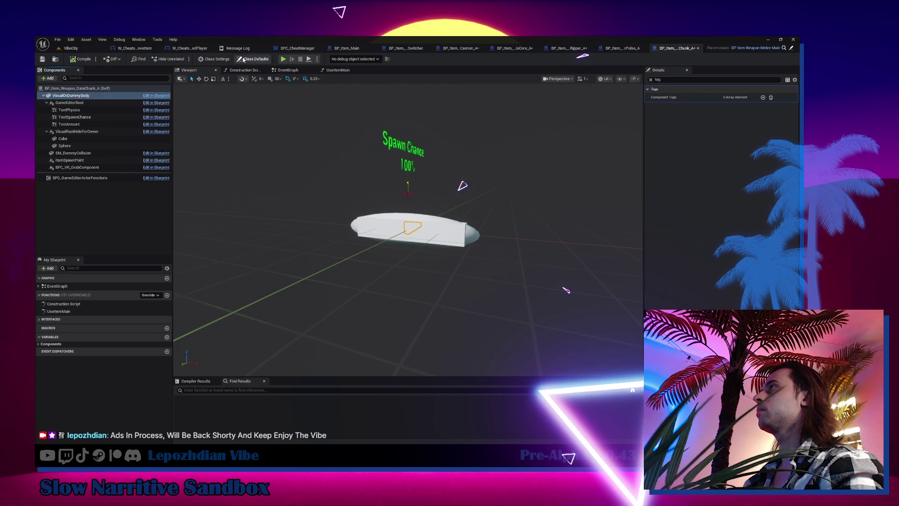
{"action": "left_click", "coordinate": [763, 105]}
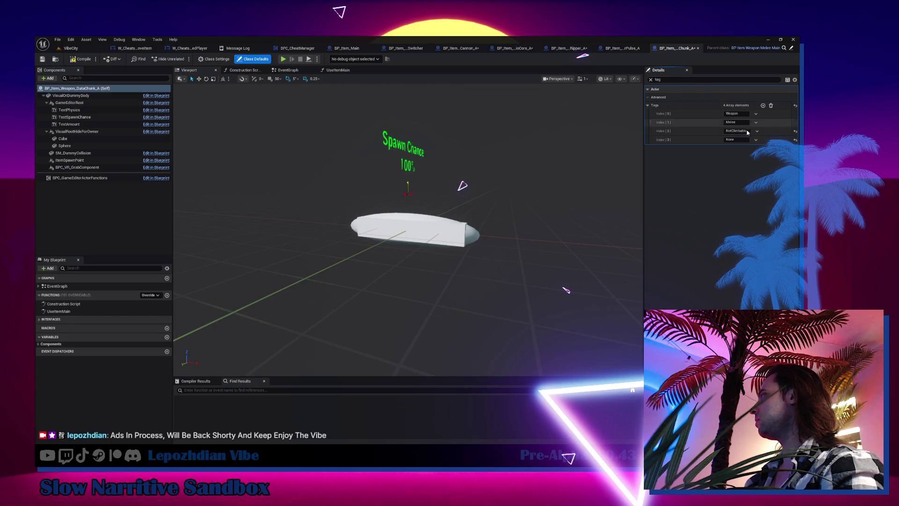
{"action": "left_click", "coordinate": [740, 139]}
{"action": "type", "text": "HideComponentForOwner"}
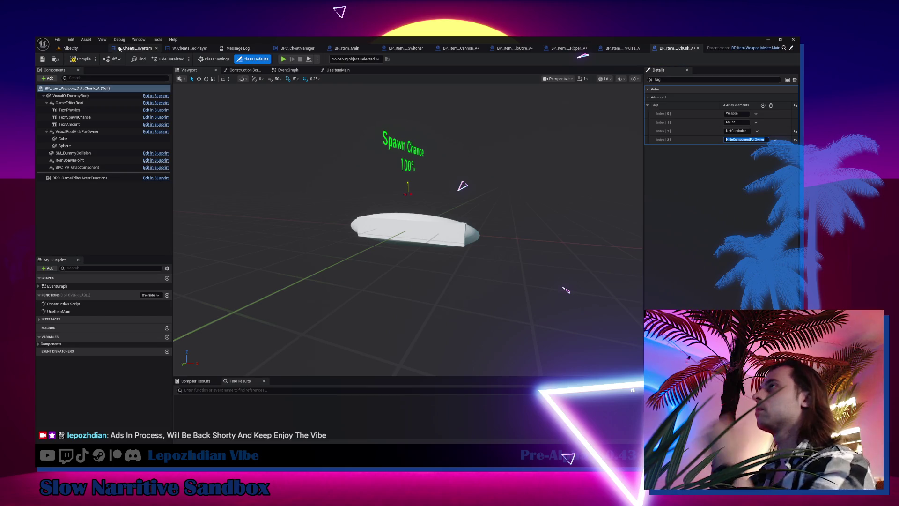
{"action": "left_click", "coordinate": [80, 59]}
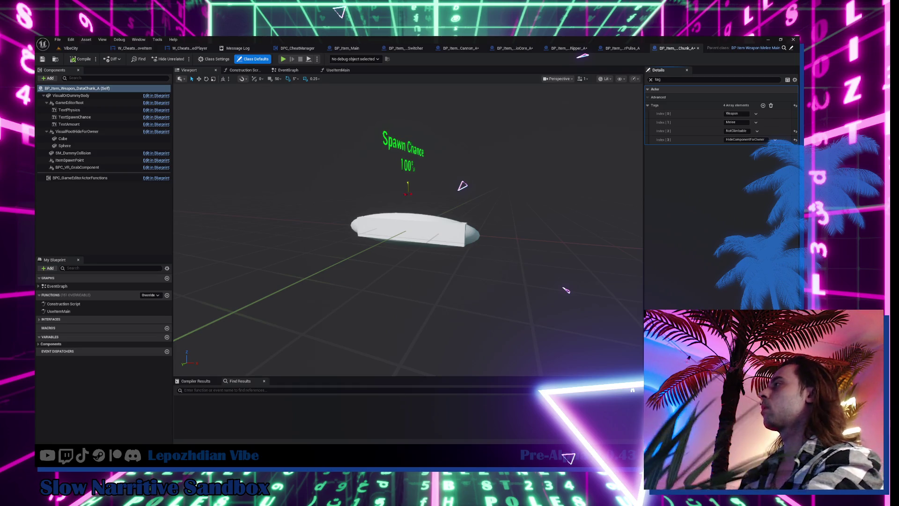
Open DataLauncher_A, move Cube under VisualRootHideForOwner, and check that component's tags
{"action": "key", "text": "ctrl+space"}
{"action": "left_click", "coordinate": [376, 292]}
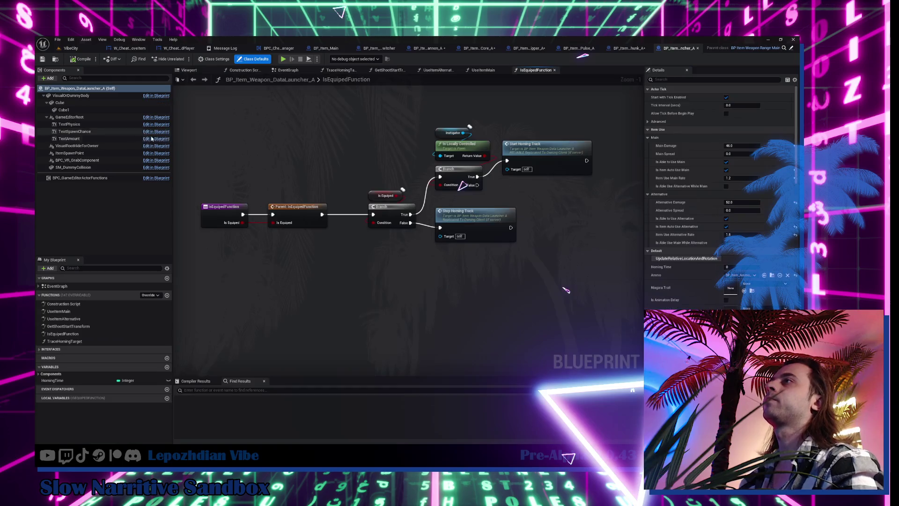
{"action": "mouse_move", "coordinate": [60, 103]}
{"action": "left_mouse_down"}
{"action": "mouse_move", "coordinate": [94, 125]}
{"action": "mouse_move", "coordinate": [102, 145]}
{"action": "left_mouse_up"}
{"action": "left_click", "coordinate": [148, 135]}
{"action": "left_click", "coordinate": [680, 79]}
{"action": "type", "text": "ag"}
{"action": "left_click", "coordinate": [647, 97]}
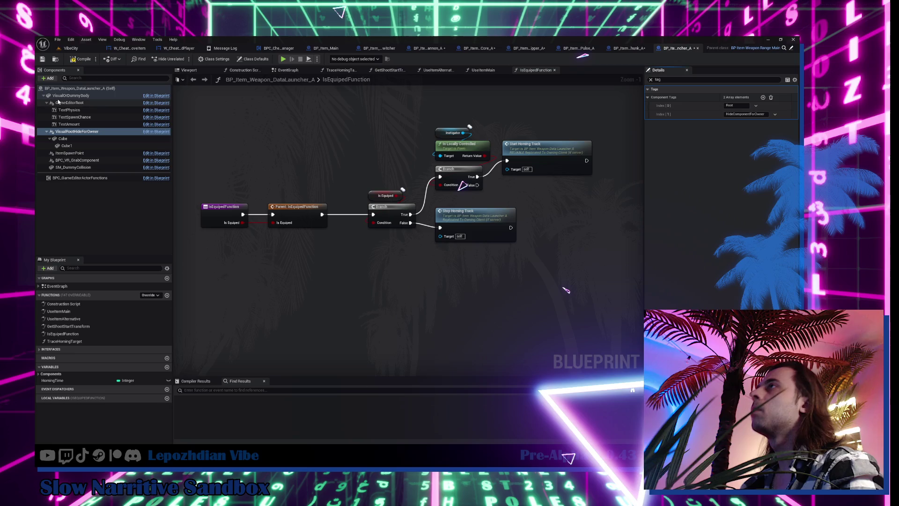
Paste HideComponentForOwner as the fourth actor tag, compile, then pick DataScope_A from Range weapons
{"action": "left_click", "coordinate": [253, 59]}
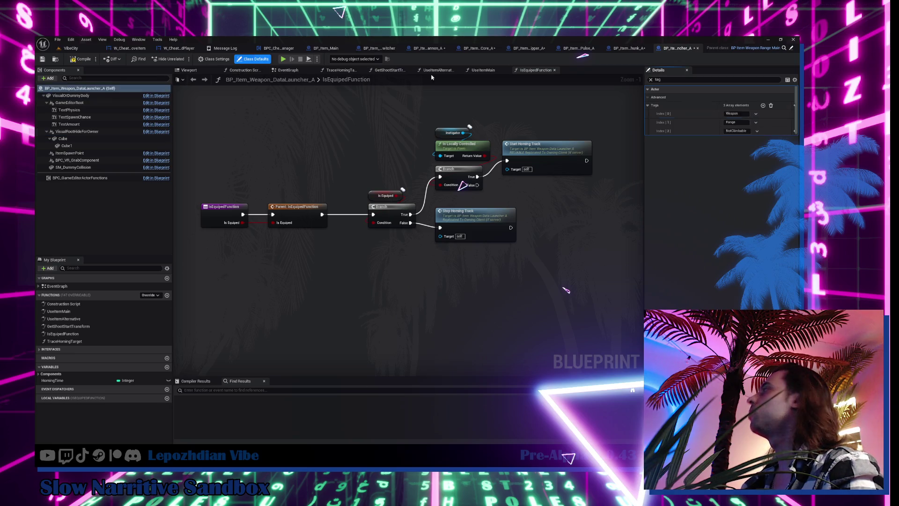
{"action": "left_click", "coordinate": [762, 105]}
{"action": "left_click", "coordinate": [743, 140]}
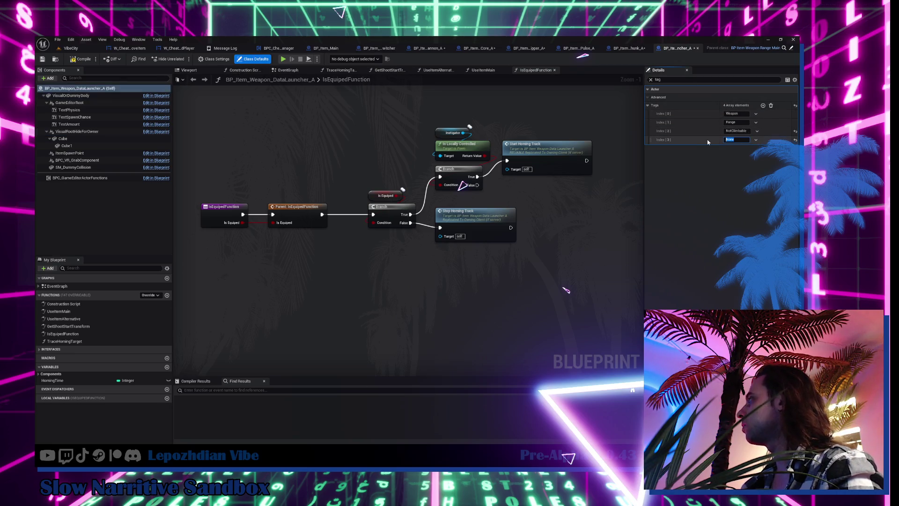
{"action": "type", "text": "HideComponentForOwner"}
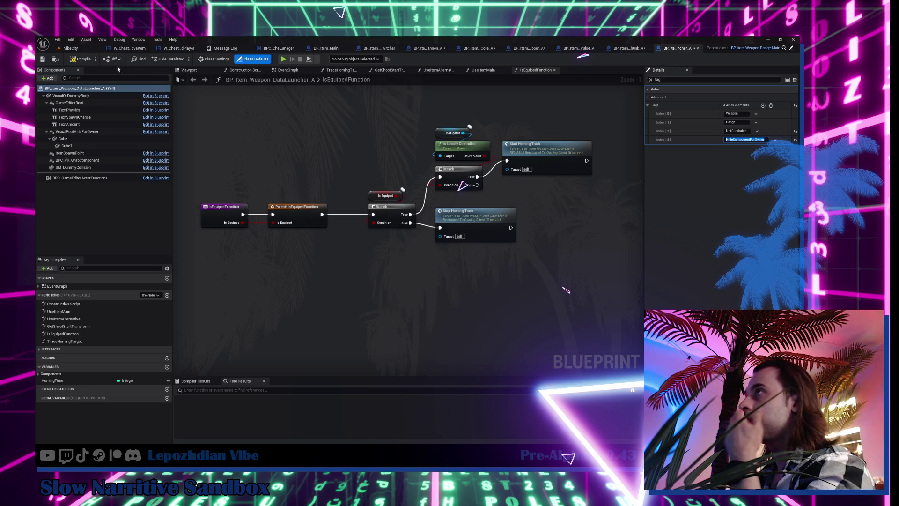
{"action": "left_click", "coordinate": [85, 61]}
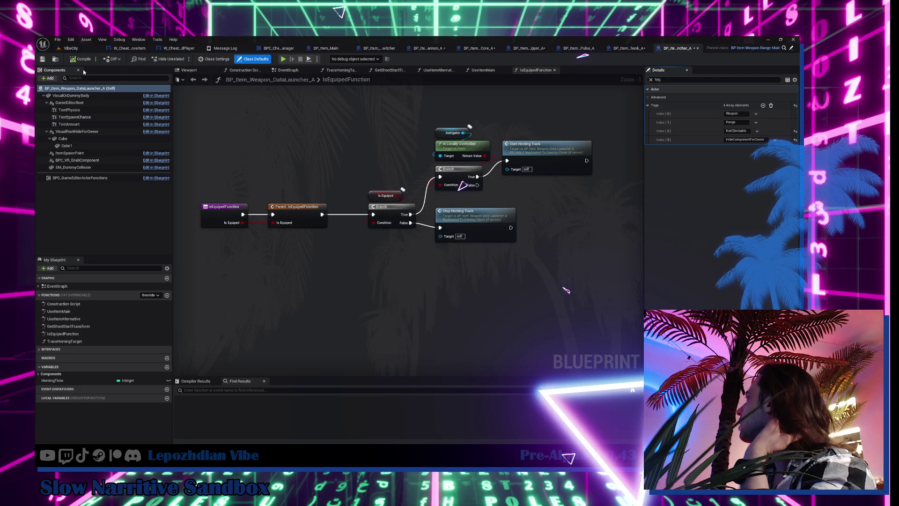
{"action": "left_click", "coordinate": [58, 59]}
{"action": "left_click", "coordinate": [413, 302]}
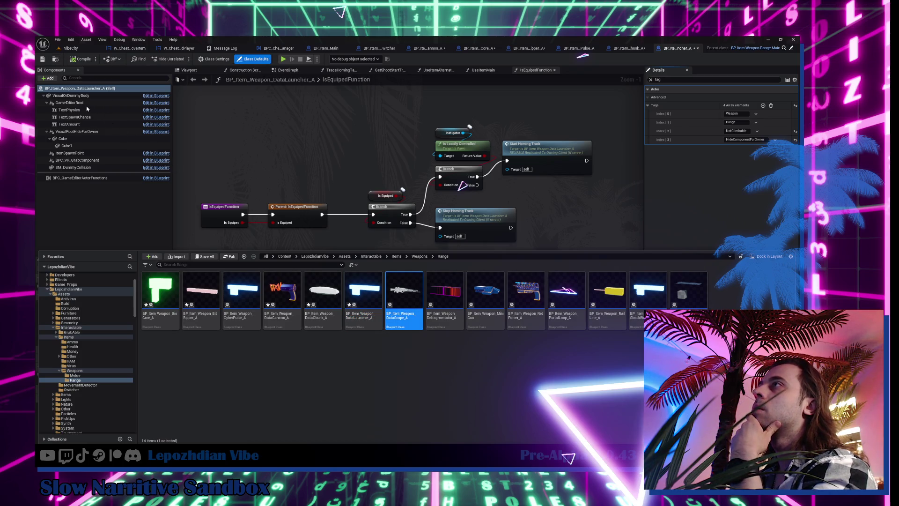
Filter details by 'tag' to inspect VisualRootHideForOwner and the actor's default tags
{"action": "left_click", "coordinate": [79, 133]}
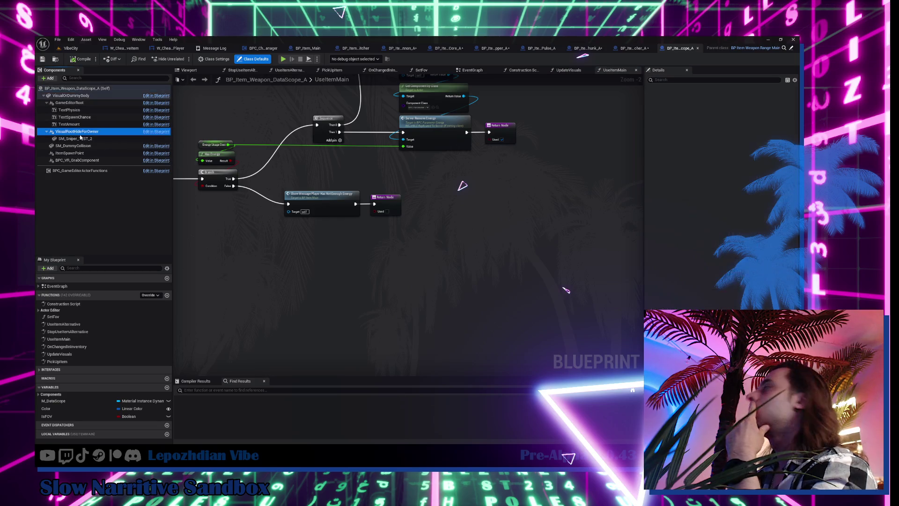
{"action": "left_click", "coordinate": [701, 81]}
{"action": "type", "text": "tag"}
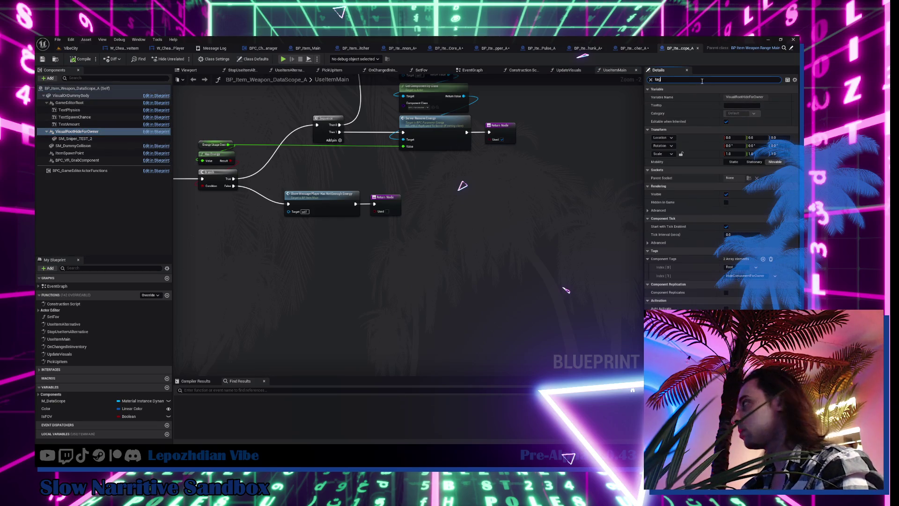
{"action": "left_click", "coordinate": [256, 60]}
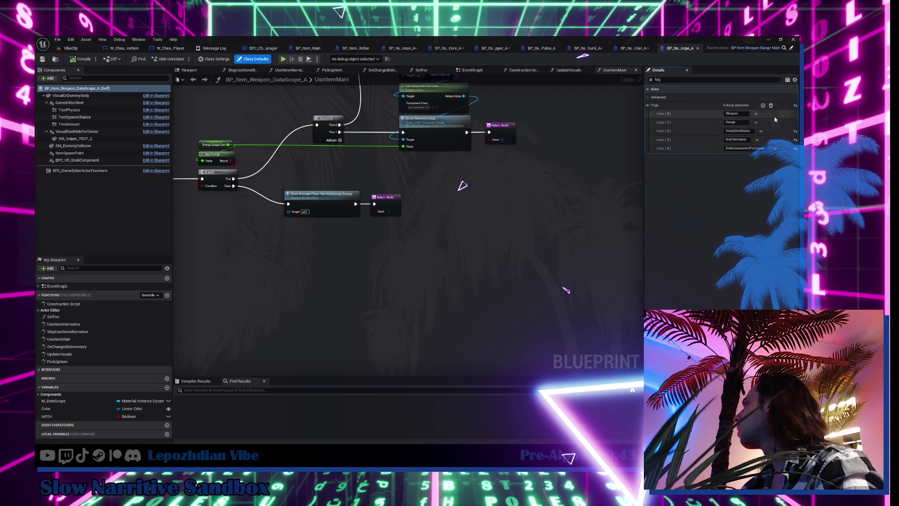
Open BP_Item_Weapon_Defragmentator_A from the Range weapons folder
{"action": "key", "text": "ctrl+space"}
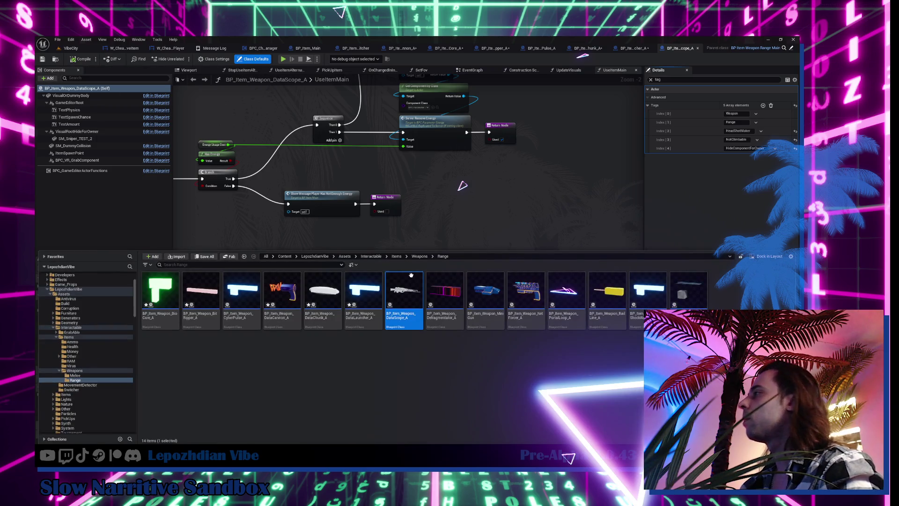
{"action": "left_click", "coordinate": [453, 292]}
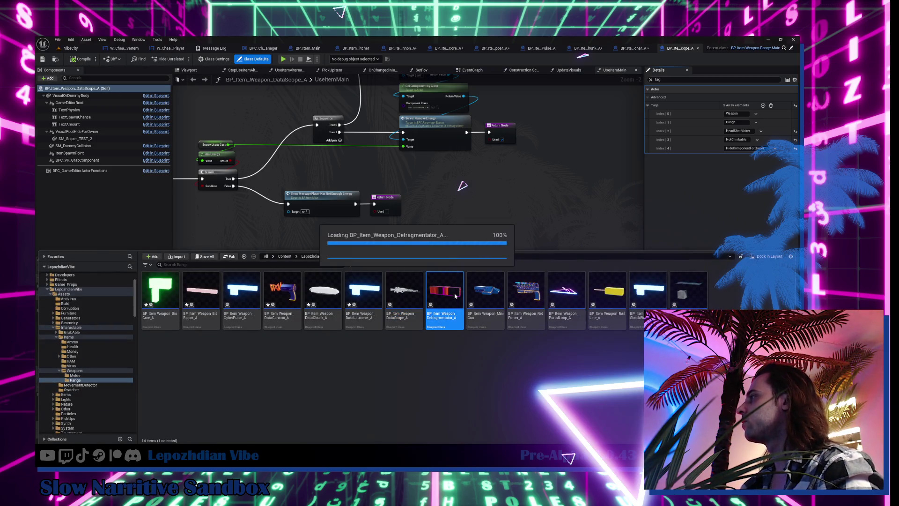
{"action": "double_click", "coordinate": [453, 296]}
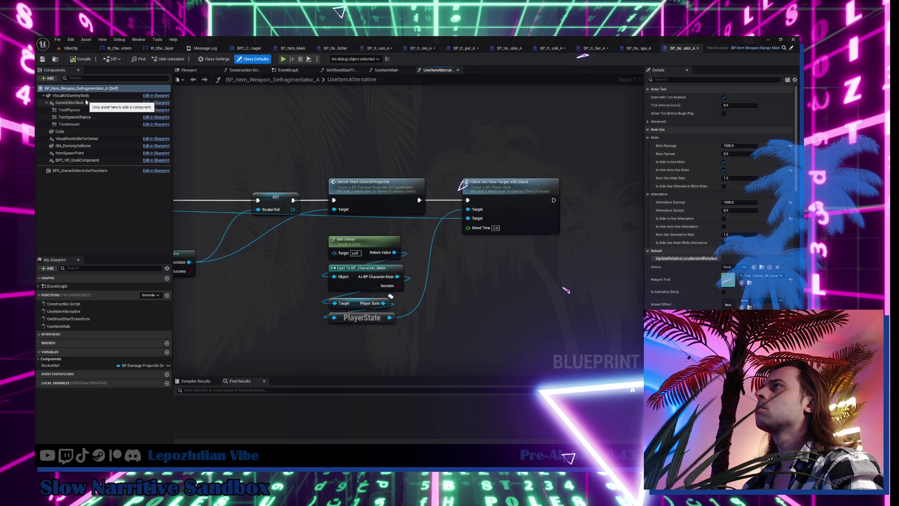
Attach Cube under VisualRootHideForOwner and paste HideComponentForOwner as Defragmentator_A's fourth actor tag
{"action": "left_click_drag", "start_coordinate": [88, 132], "coordinate": [89, 141]}
{"action": "left_click", "coordinate": [714, 80]}
{"action": "type", "text": "tag"}
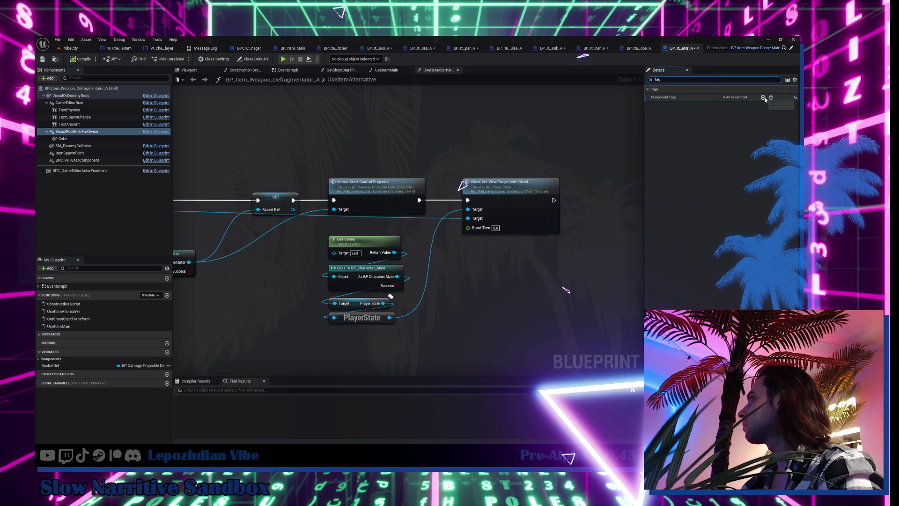
{"action": "left_click", "coordinate": [86, 89]}
{"action": "left_click", "coordinate": [762, 106]}
{"action": "left_click", "coordinate": [736, 139]}
{"action": "type", "text": "HideComponentForOwner"}
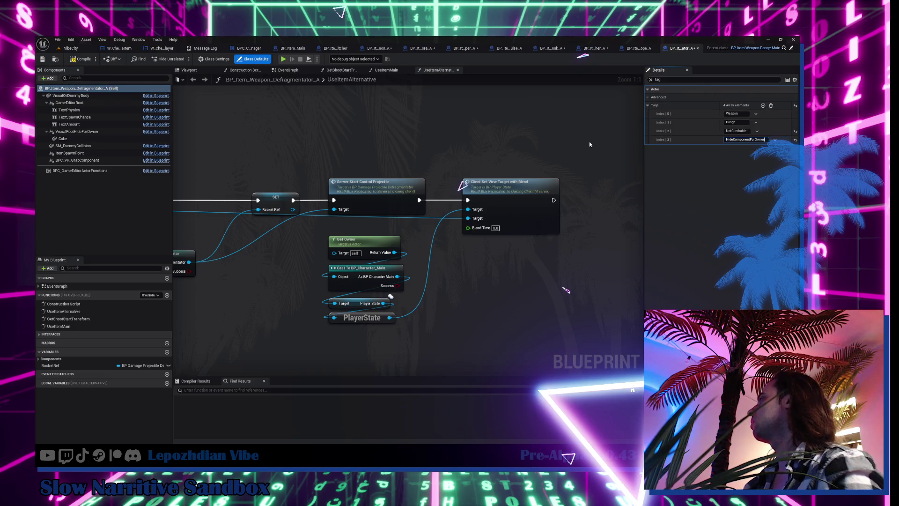
{"action": "key", "text": "Return"}
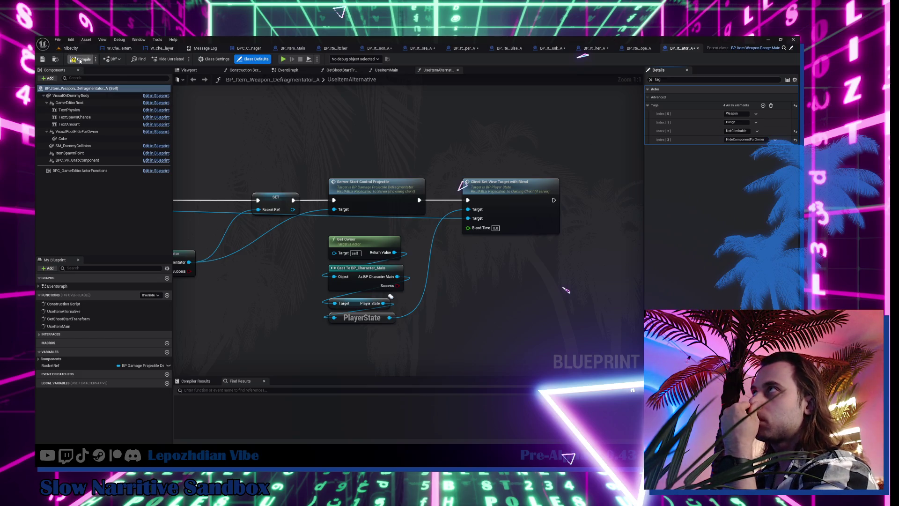
{"action": "left_click", "coordinate": [55, 58]}
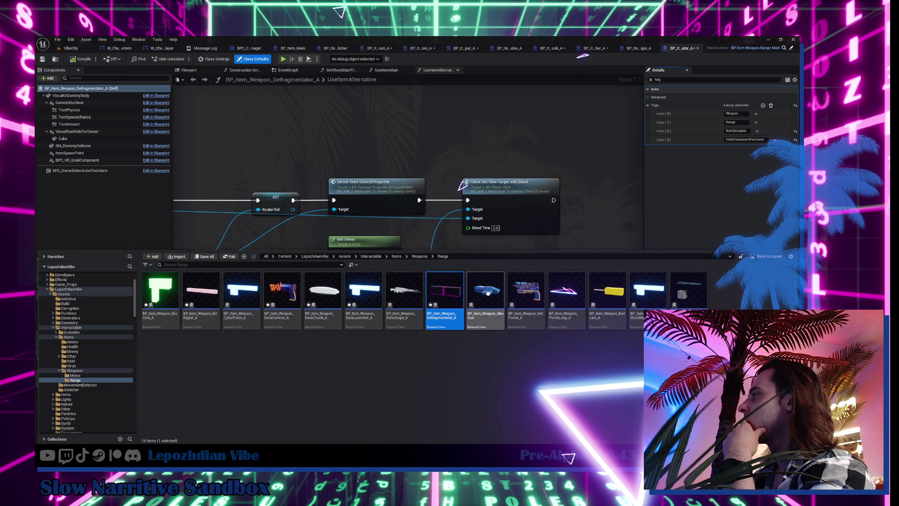
In MiniGun, paste HideComponentForOwner as the fourth actor tag, then pick NetForcer_A next
{"action": "left_click", "coordinate": [487, 293]}
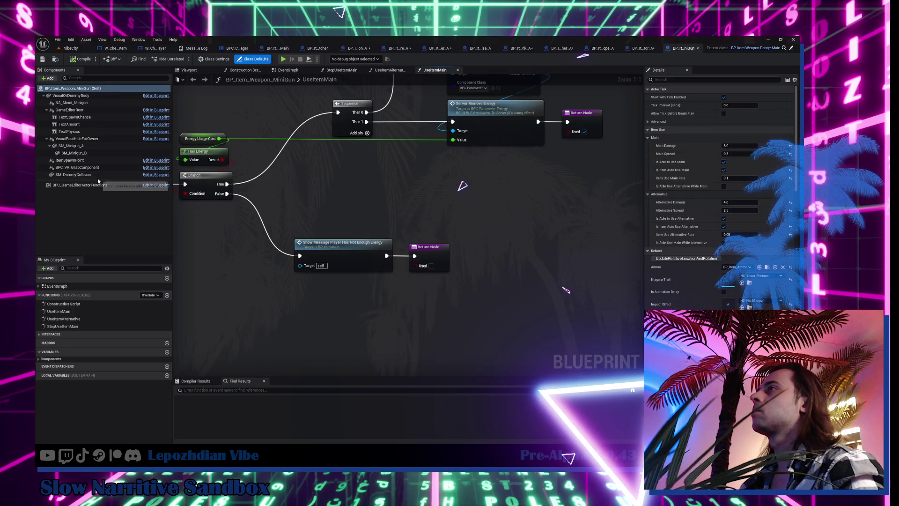
{"action": "left_click", "coordinate": [77, 138]}
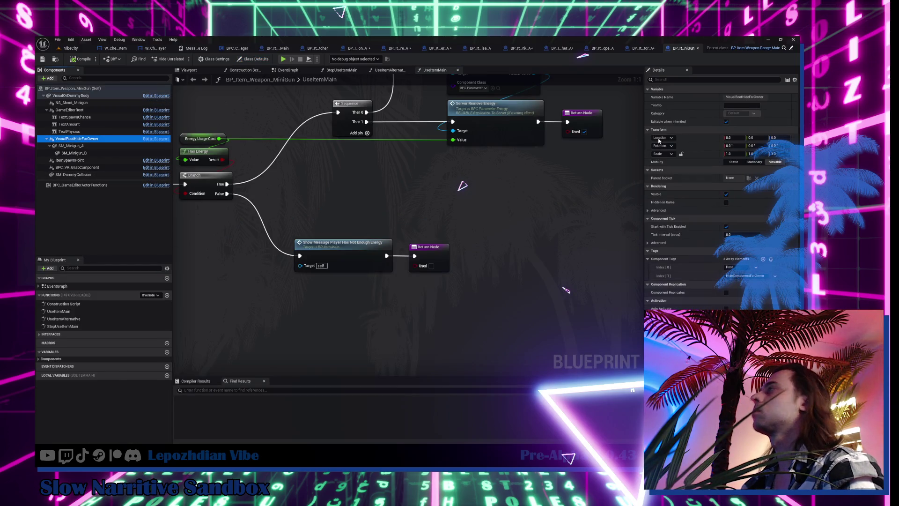
{"action": "left_click", "coordinate": [661, 79]}
{"action": "type", "text": "tag"}
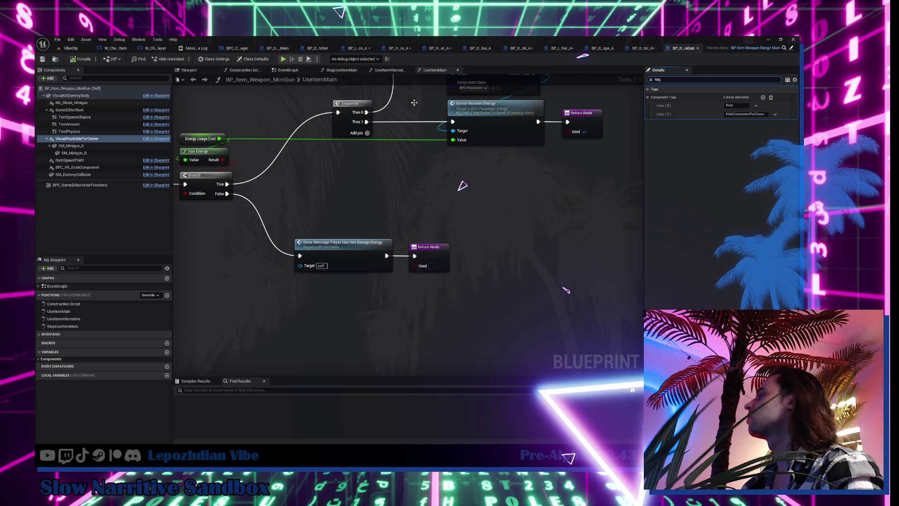
{"action": "left_click", "coordinate": [253, 59]}
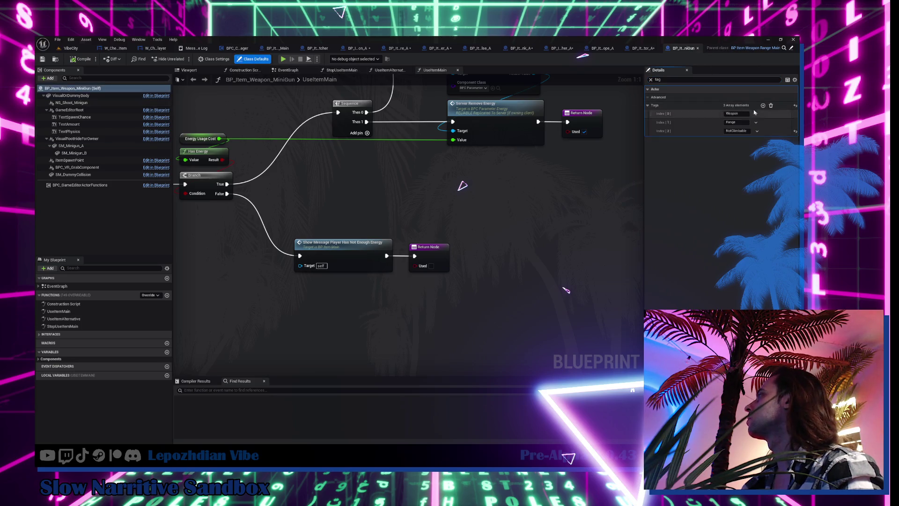
{"action": "left_click", "coordinate": [741, 139]}
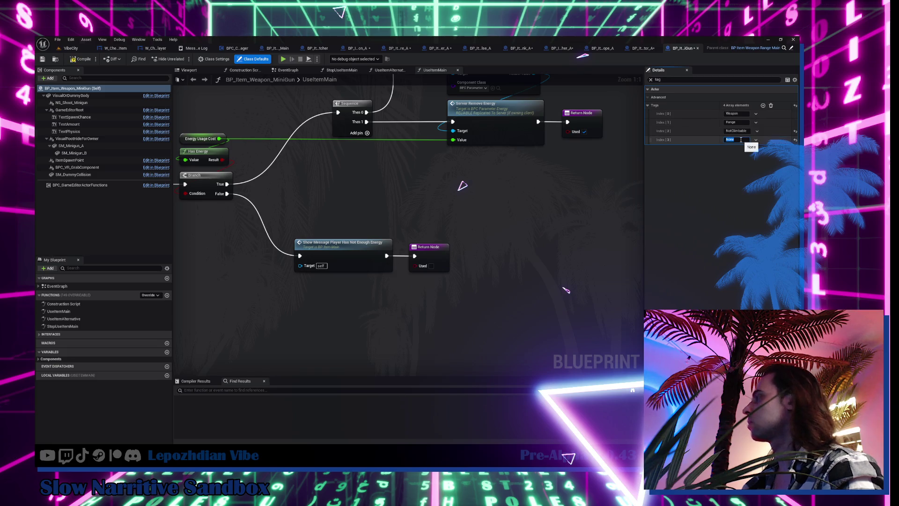
{"action": "type", "text": "HideComponentForOwner"}
{"action": "key", "text": "Return"}
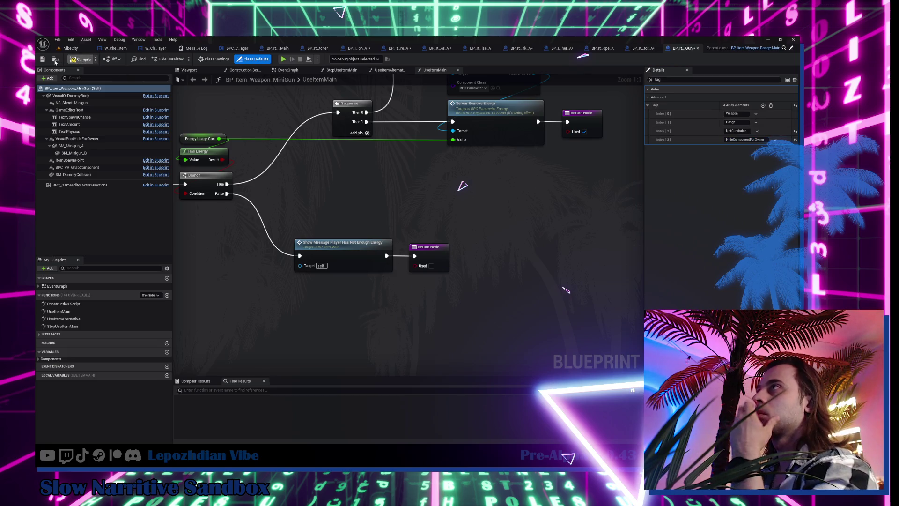
{"action": "left_click", "coordinate": [55, 59]}
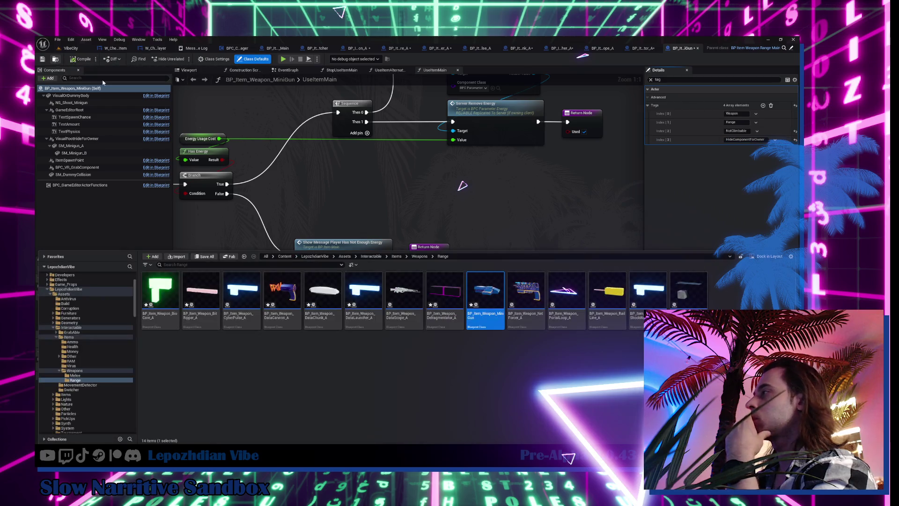
{"action": "left_click", "coordinate": [528, 294]}
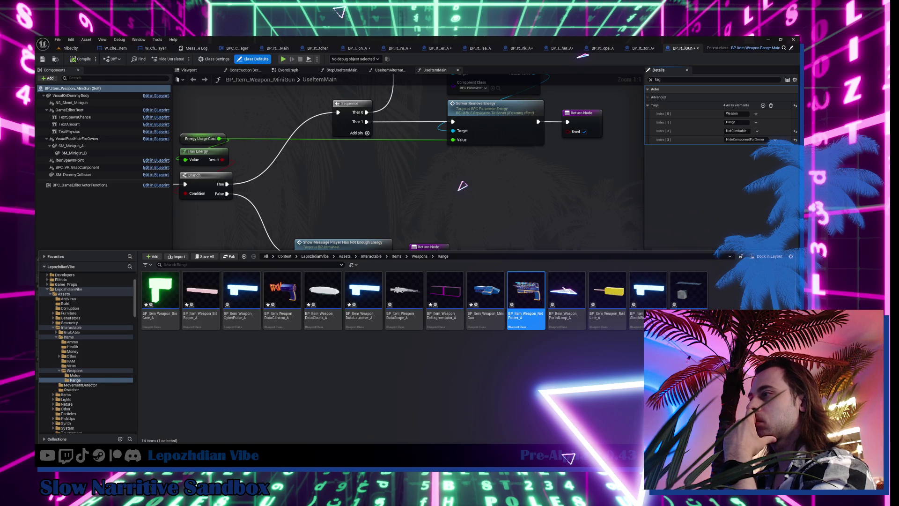
Open NetForcer_A and paste HideComponentForOwner as its fourth actor tag
{"action": "double_click", "coordinate": [526, 293]}
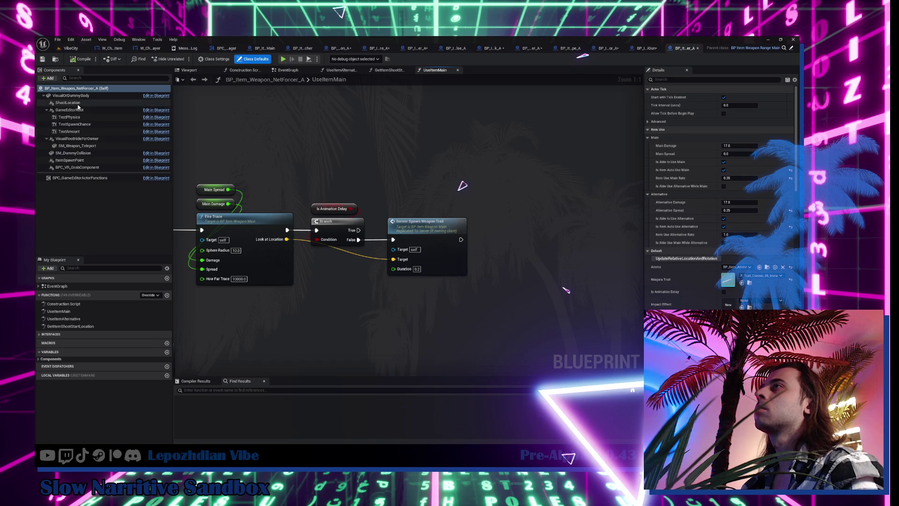
{"action": "left_click", "coordinate": [86, 140]}
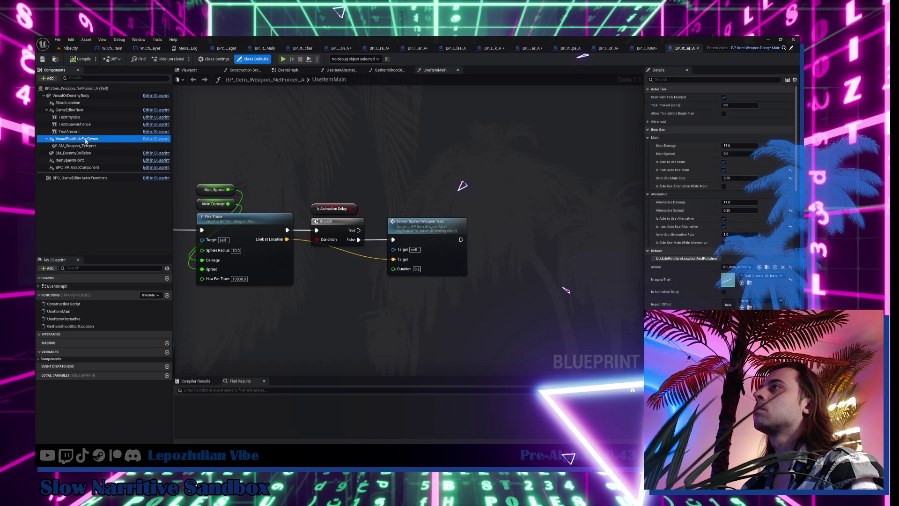
{"action": "left_click", "coordinate": [685, 79]}
{"action": "type", "text": "tag"}
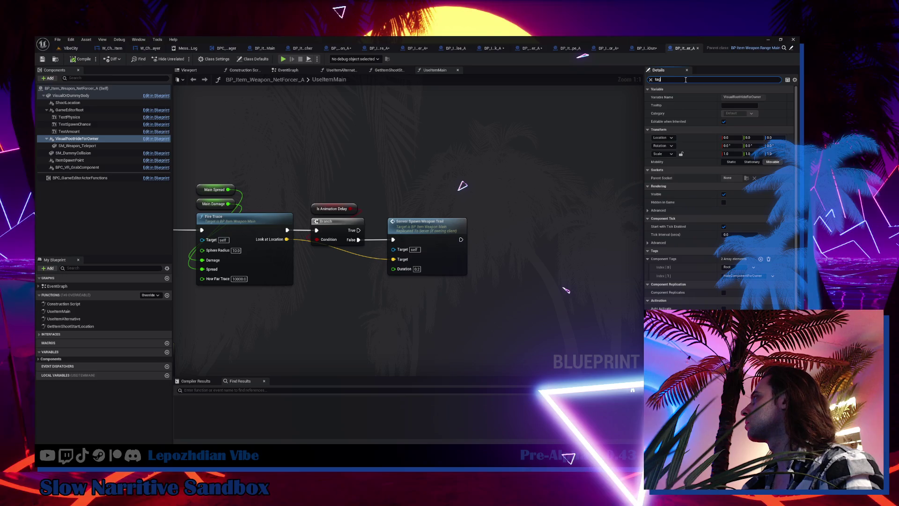
{"action": "left_click", "coordinate": [254, 59]}
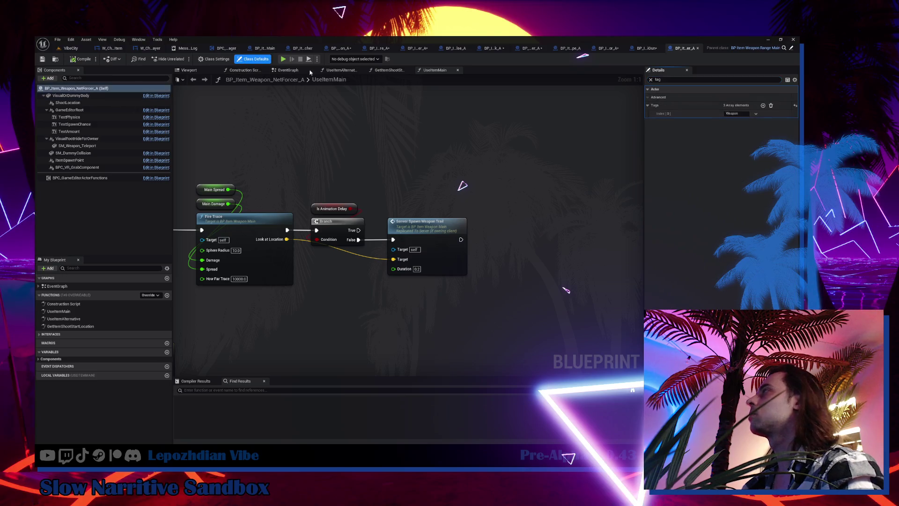
{"action": "left_click", "coordinate": [763, 106]}
{"action": "left_click", "coordinate": [743, 140]}
{"action": "key", "text": "ctrl+v"}
Compile and save NetForcer_A, then pick PortalLoop_A from the Range weapons folder
{"action": "left_click", "coordinate": [77, 59]}
{"action": "left_click", "coordinate": [43, 59]}
{"action": "left_click", "coordinate": [56, 60]}
{"action": "left_click", "coordinate": [568, 290]}
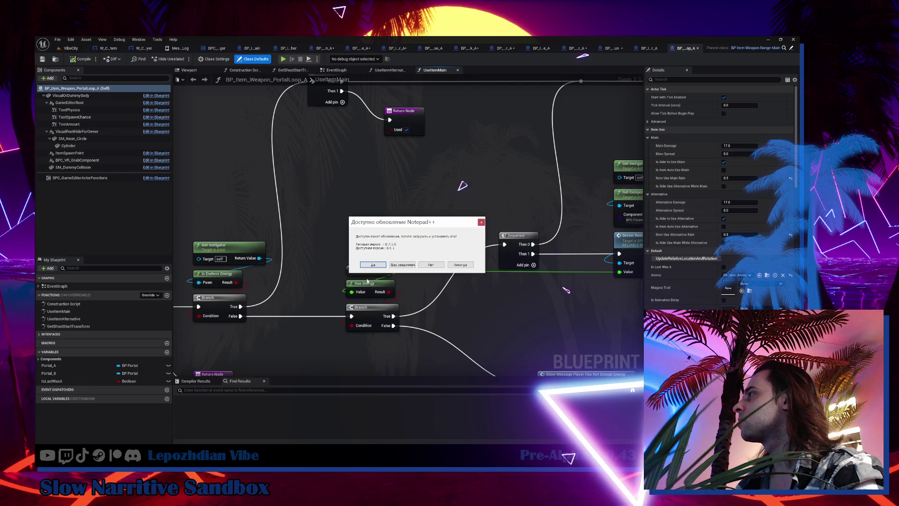
Accept the Notepad++ update download and start filtering PortalLoop_A's details panel
{"action": "left_click", "coordinate": [373, 265]}
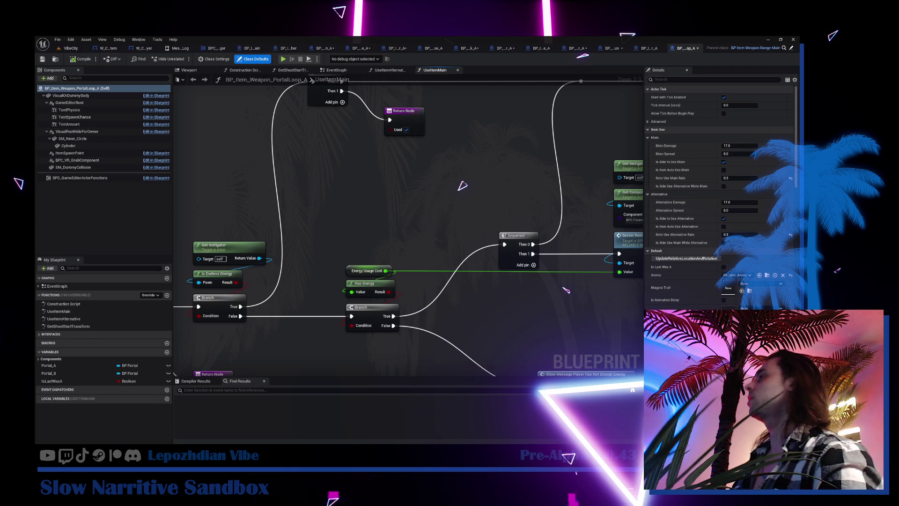
{"action": "left_click", "coordinate": [668, 80]}
Filter details by 'tag' and copy the HideComponentForOwner tag from NetForcer_A
{"action": "type", "text": "e"}
{"action": "key", "text": "BackSpace"}
{"action": "type", "text": "tag"}
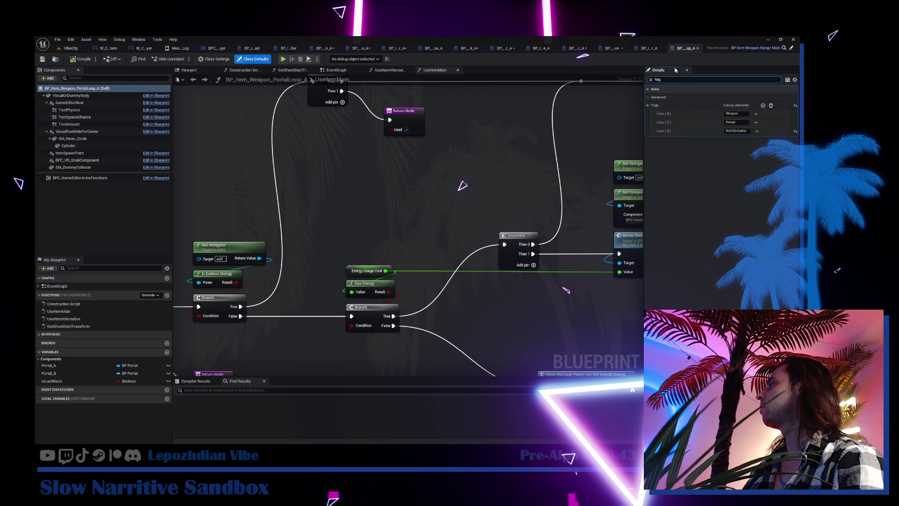
{"action": "left_click", "coordinate": [643, 49]}
{"action": "left_click", "coordinate": [744, 139]}
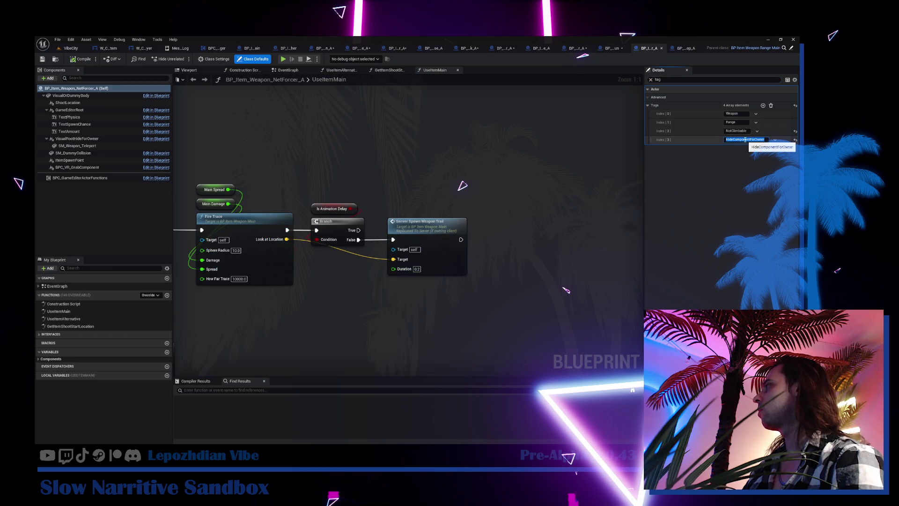
{"action": "left_click", "coordinate": [685, 49]}
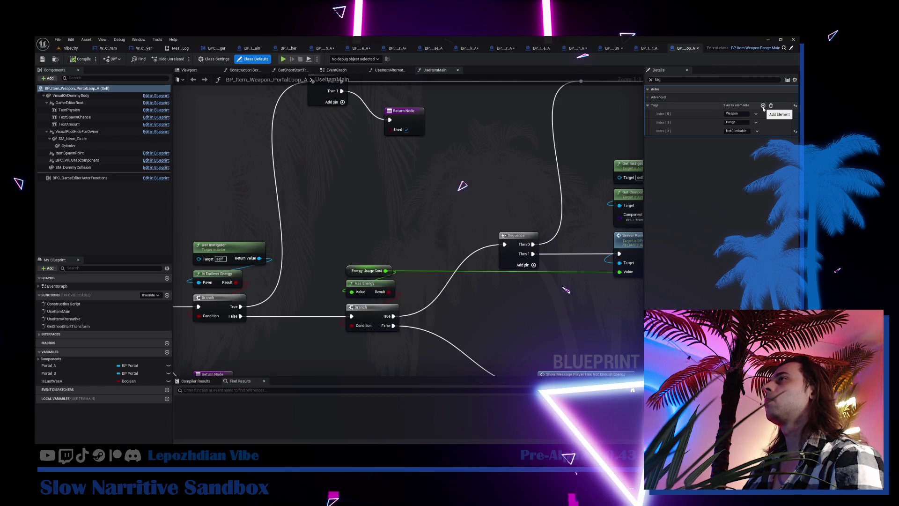
Paste tags into VisualRootHideForOwner's component tags; add and remove an empty VisualOrDummyBody tag
{"action": "left_click", "coordinate": [77, 131]}
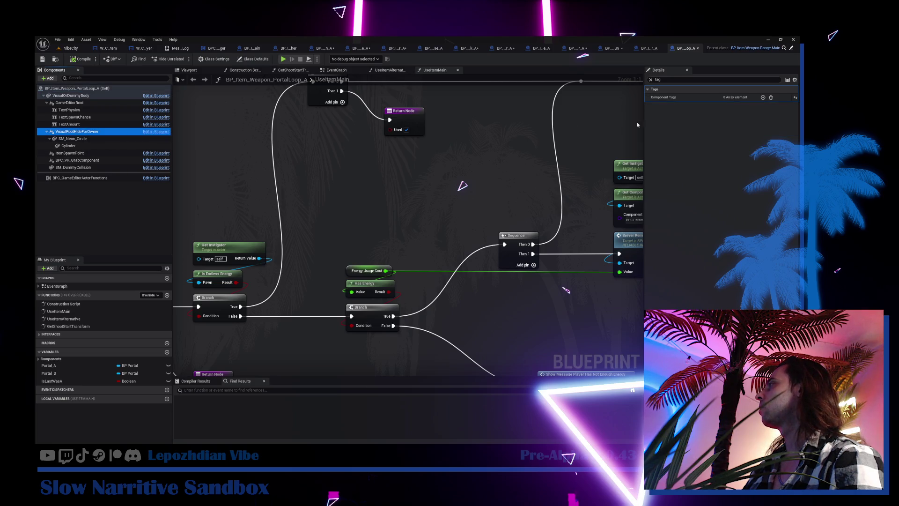
{"action": "left_click", "coordinate": [663, 97]}
{"action": "key", "text": "ctrl+v"}
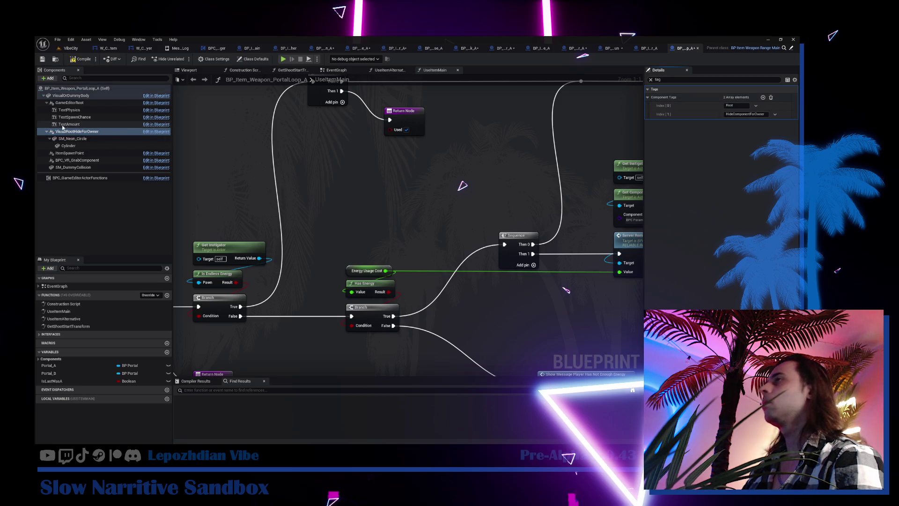
{"action": "left_click", "coordinate": [70, 96]}
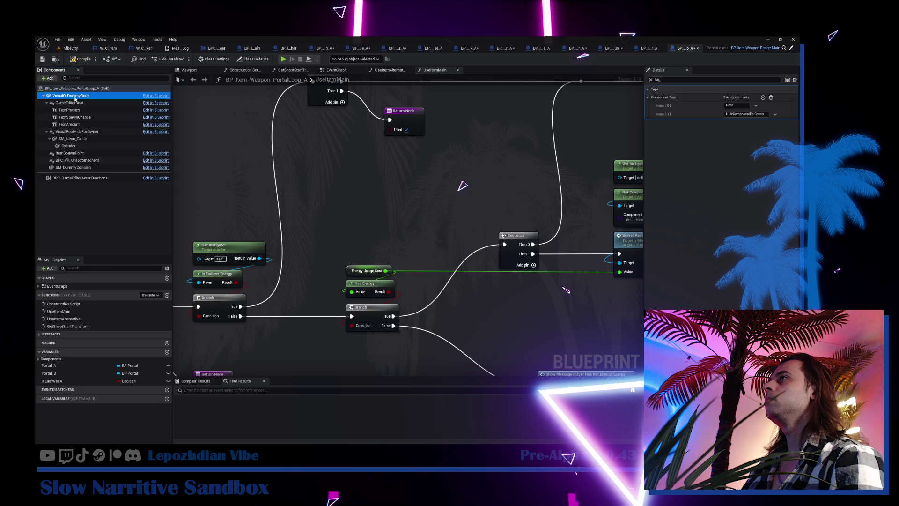
{"action": "left_click", "coordinate": [763, 97]}
{"action": "left_click", "coordinate": [739, 105]}
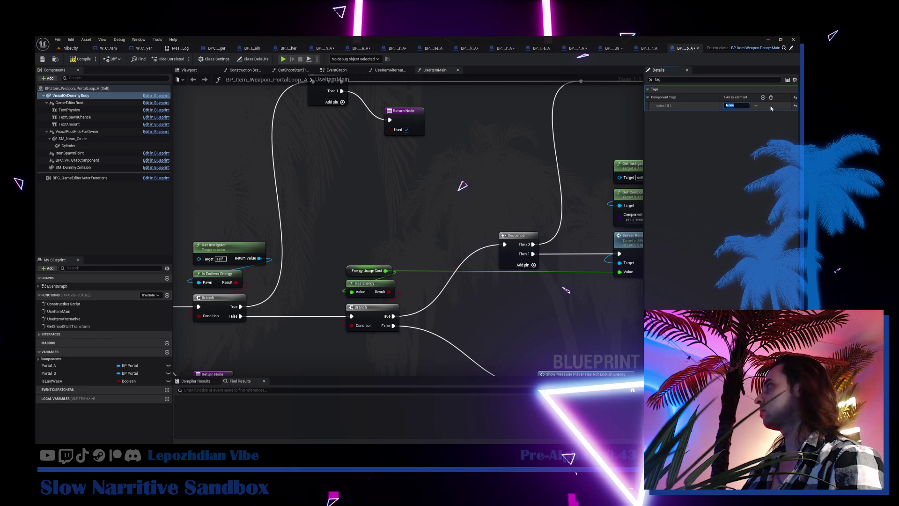
{"action": "left_click", "coordinate": [795, 98]}
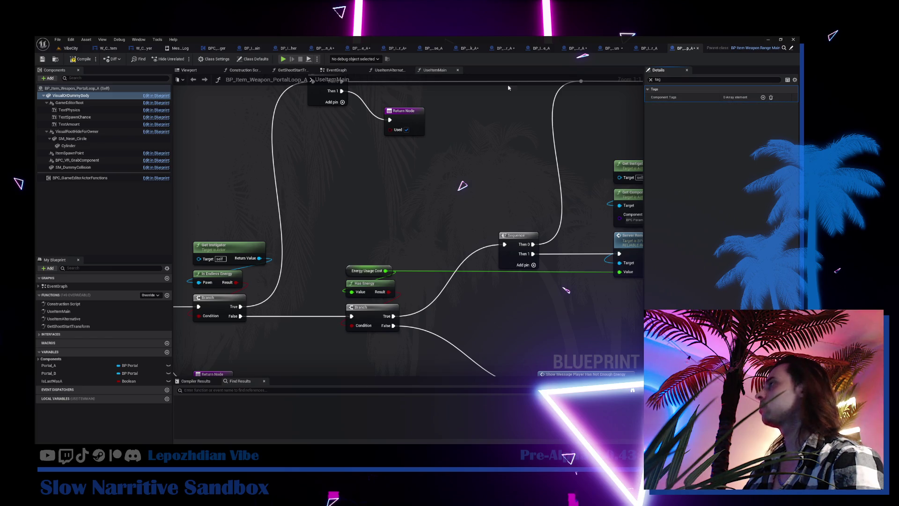
Add HideComponentForOwner as PortalLoop_A's fourth actor tag and commit it
{"action": "left_click", "coordinate": [253, 59]}
{"action": "left_click", "coordinate": [762, 105]}
{"action": "left_click", "coordinate": [743, 139]}
{"action": "type", "text": "HideComponentForOwner"}
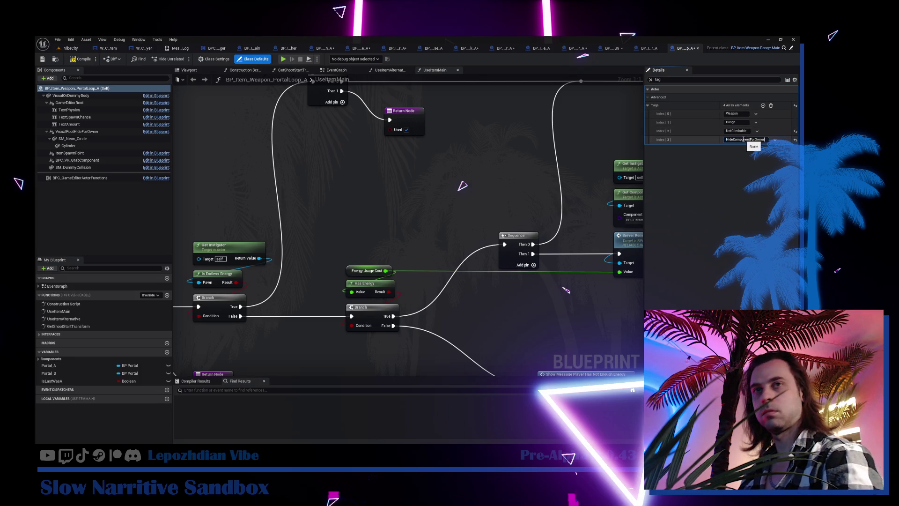
{"action": "key", "text": "Return"}
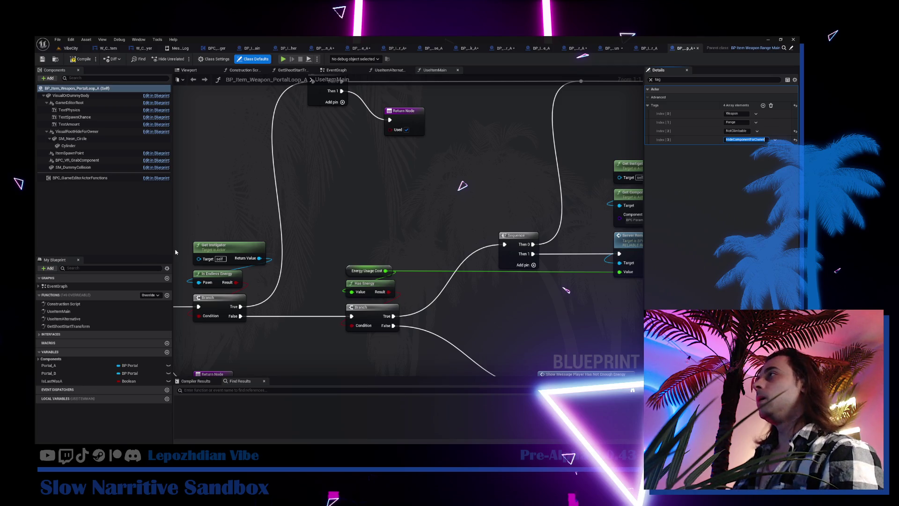
{"action": "left_click", "coordinate": [76, 59]}
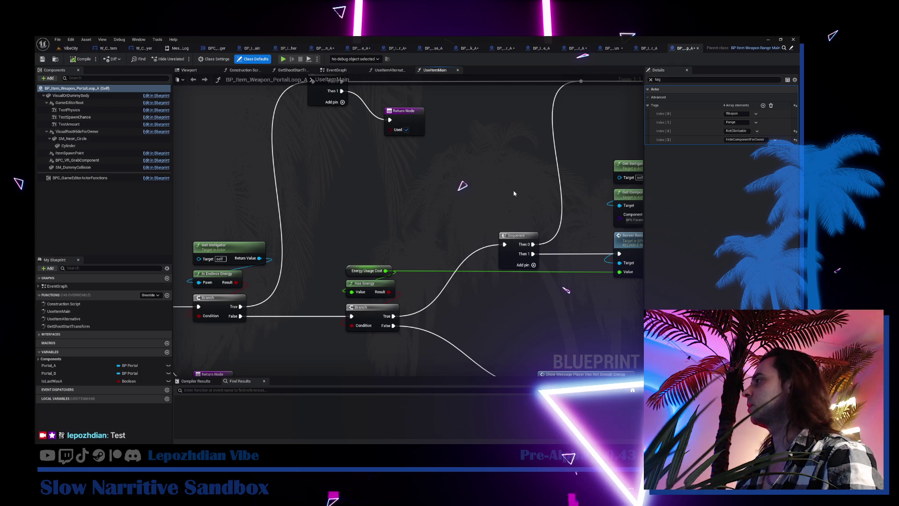
{"action": "left_click", "coordinate": [744, 139]}
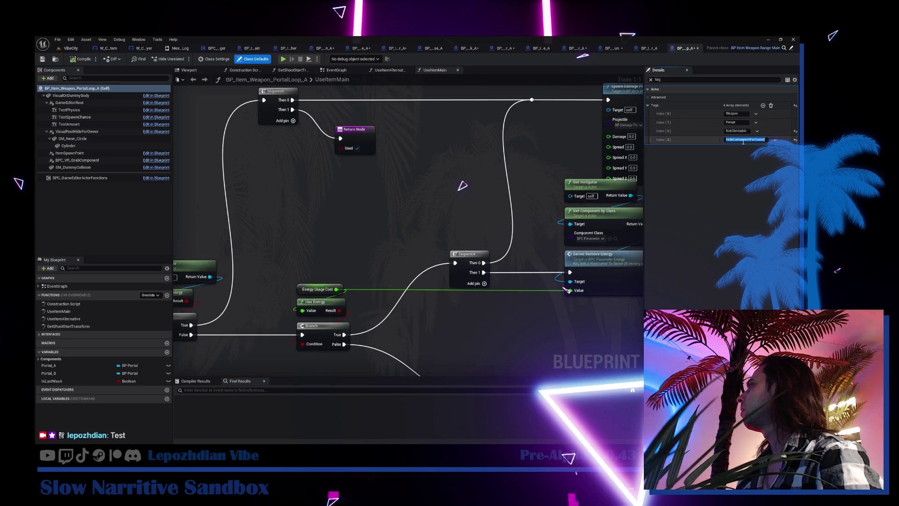
Open RailLine_A and move SM_Sniper_TEST_2 and Cube under VisualRootHideForOwner
{"action": "left_click", "coordinate": [55, 59]}
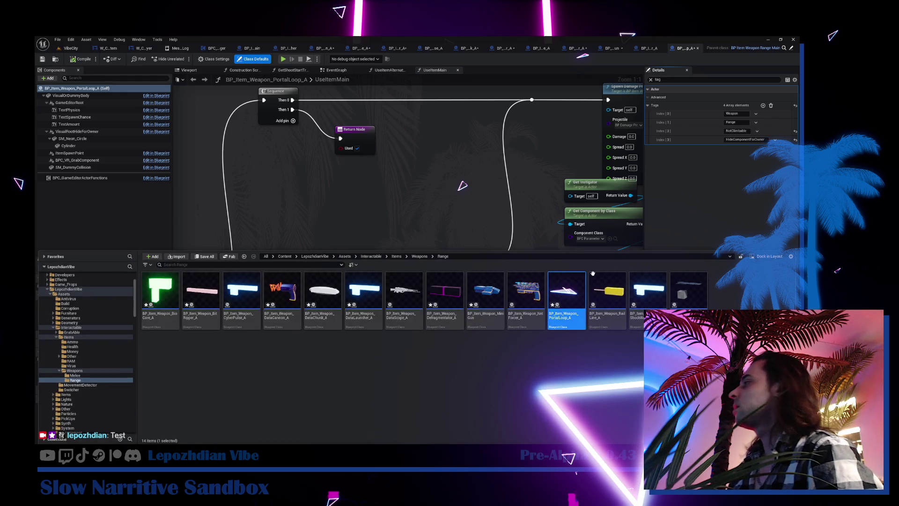
{"action": "double_click", "coordinate": [601, 314]}
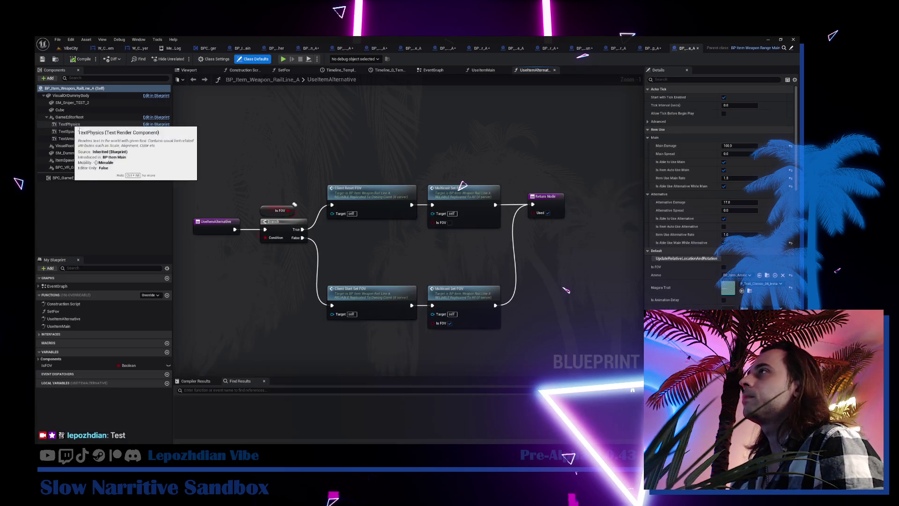
{"action": "left_click", "coordinate": [74, 103]}
{"action": "left_click_drag", "start_coordinate": [75, 106], "coordinate": [89, 149]}
{"action": "left_click_drag", "start_coordinate": [63, 103], "coordinate": [95, 139]}
Type HideComponentForOwner as the fourth actor tag and compile RailLine_A
{"action": "left_click", "coordinate": [84, 131]}
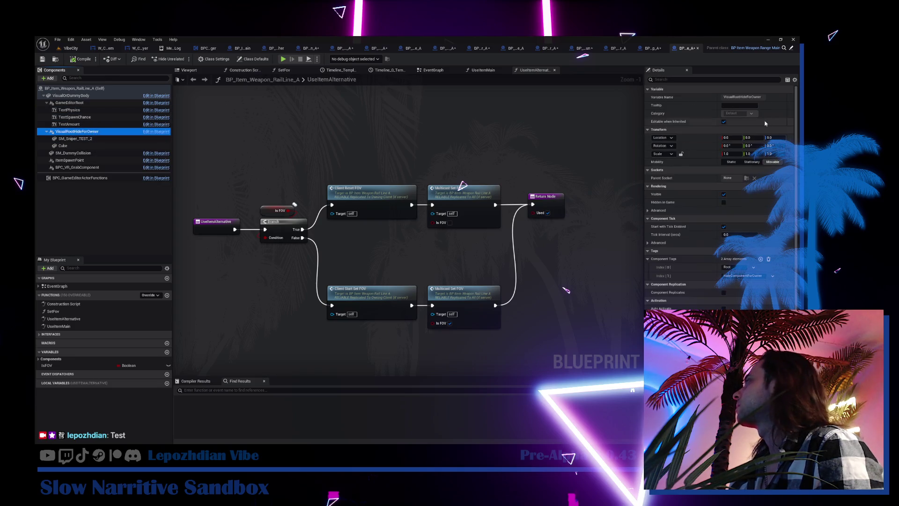
{"action": "left_click", "coordinate": [659, 79]}
{"action": "type", "text": "tag"}
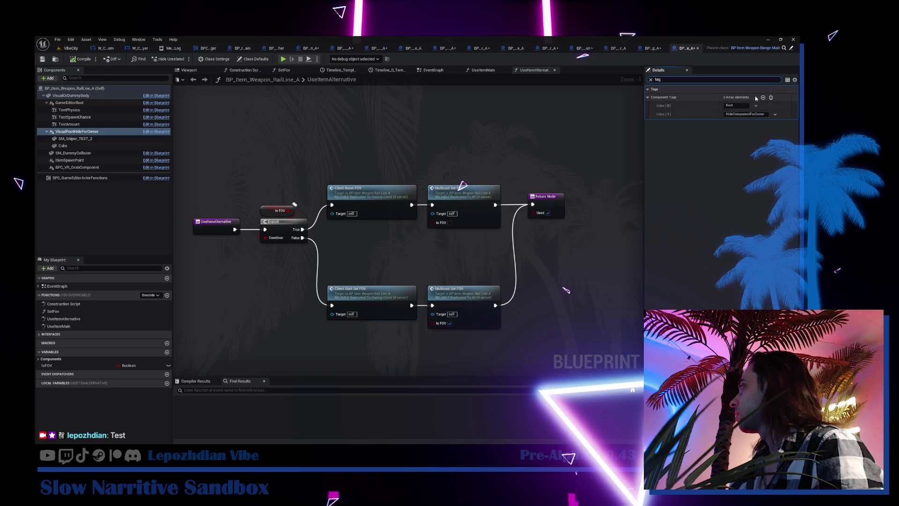
{"action": "left_click", "coordinate": [74, 88]}
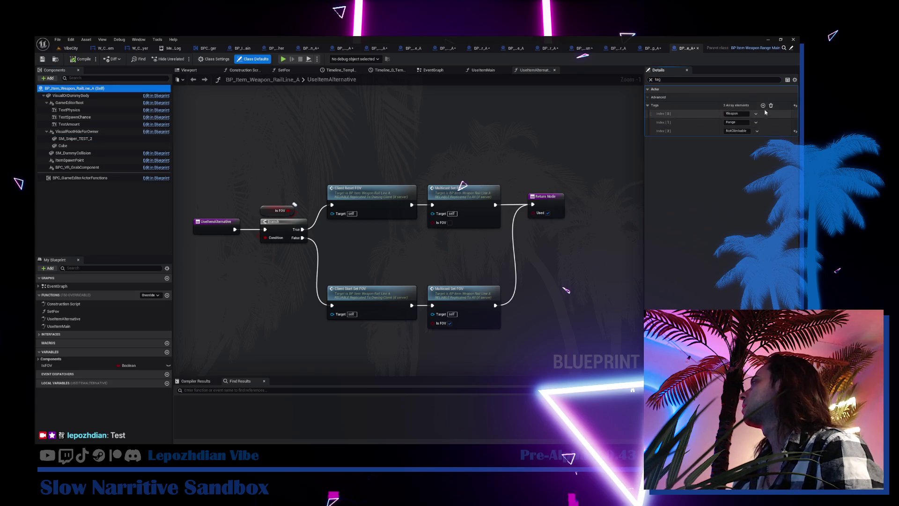
{"action": "left_click", "coordinate": [763, 105]}
{"action": "left_click", "coordinate": [737, 140]}
{"action": "type", "text": "HideComponentForOwner"}
{"action": "key", "text": "Return"}
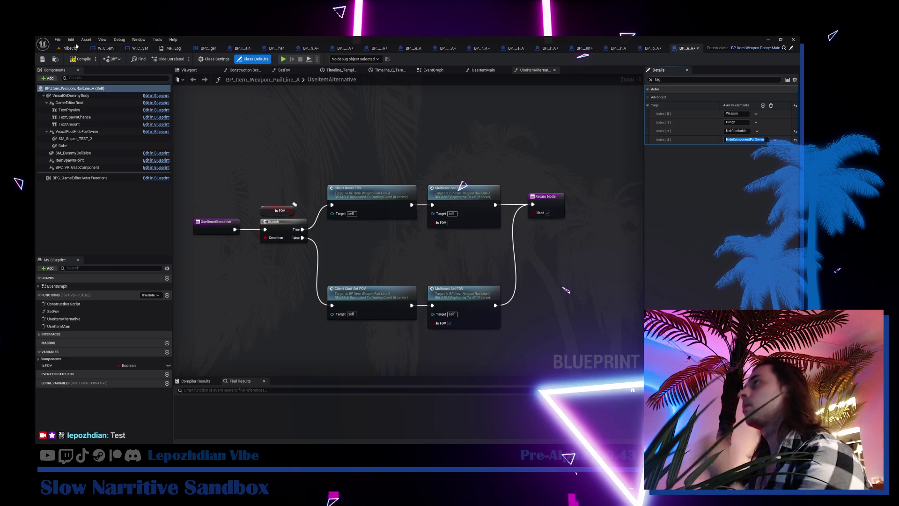
{"action": "left_click", "coordinate": [80, 61]}
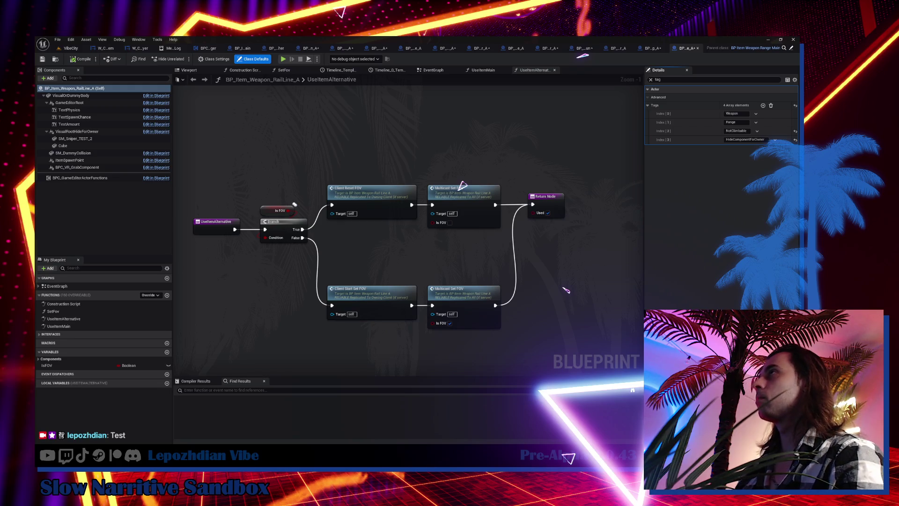
Open ShockWave_A and filter its class default properties by 'ta'
{"action": "key", "text": "ctrl+space"}
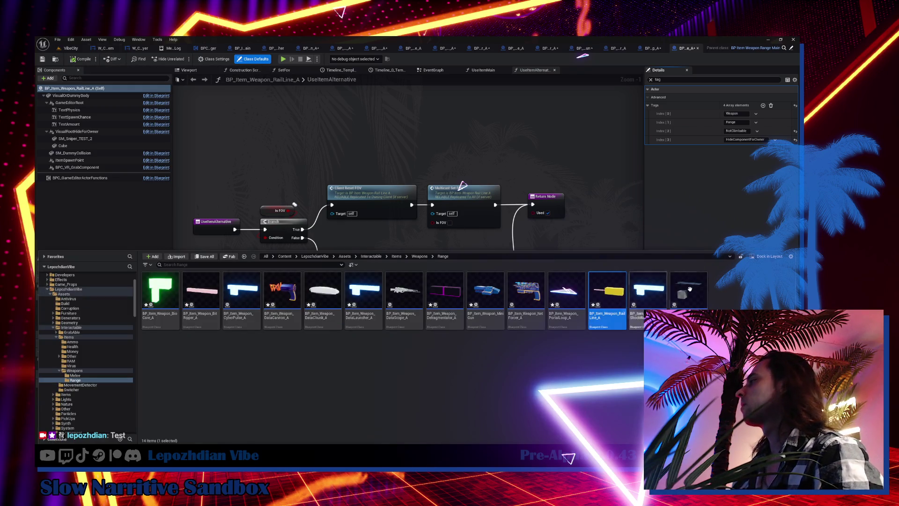
{"action": "double_click", "coordinate": [652, 299]}
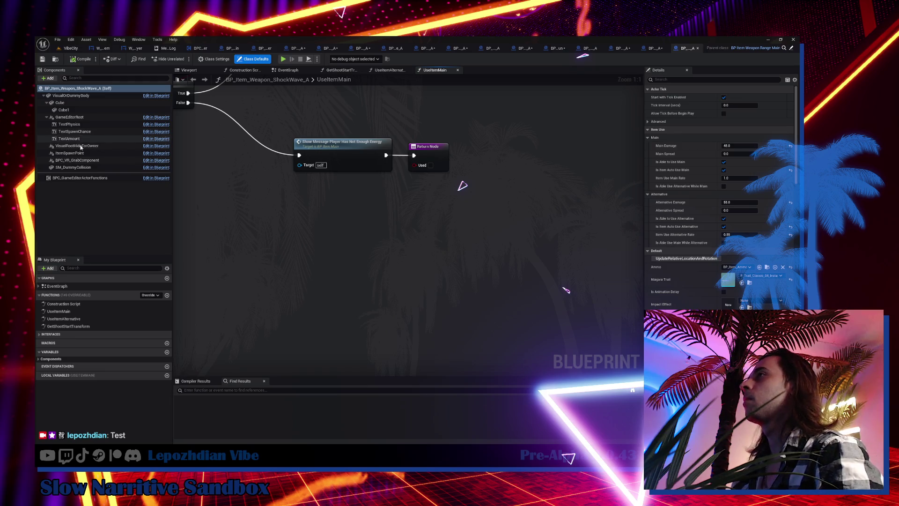
{"action": "left_click", "coordinate": [89, 178]}
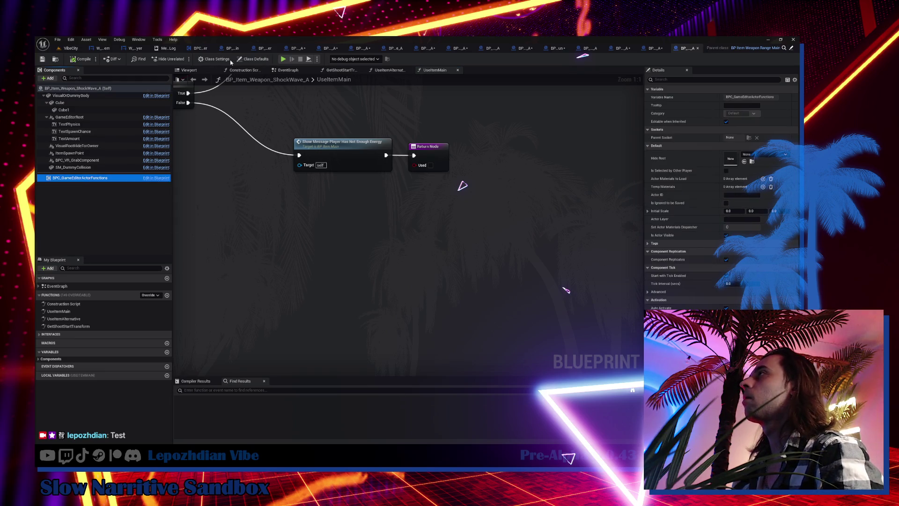
{"action": "left_click", "coordinate": [253, 59]}
{"action": "left_click", "coordinate": [665, 80]}
{"action": "type", "text": "edit"}
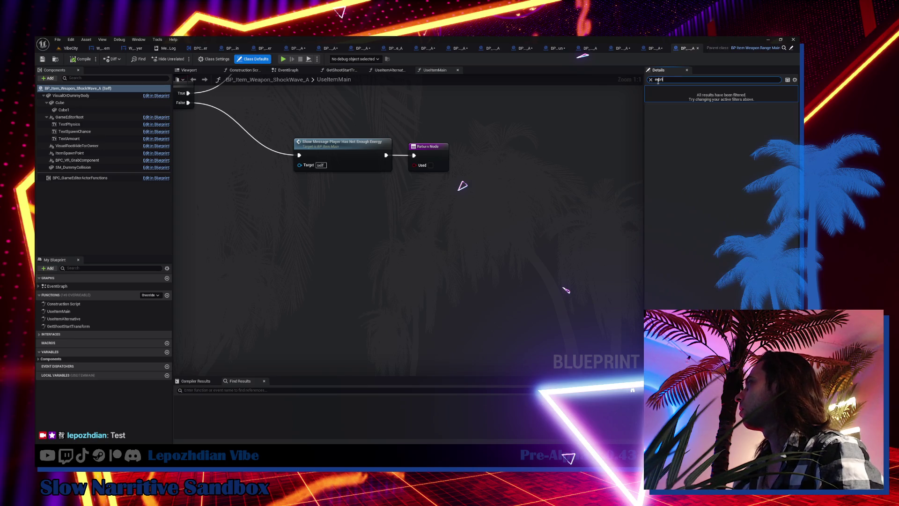
{"action": "key", "text": "BackSpace"}
{"action": "key", "text": "BackSpace"}
{"action": "key", "text": "BackSpace"}
{"action": "type", "text": "tag"}
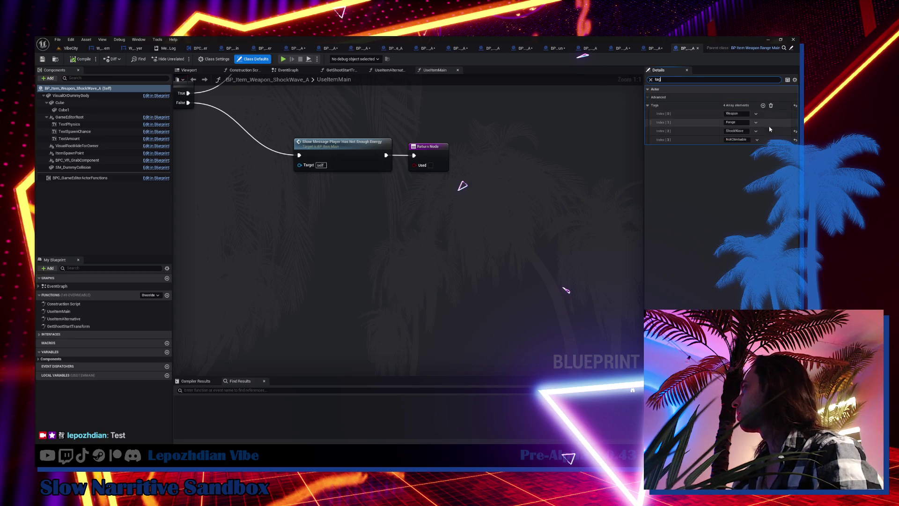
Move Cube under VisualRootHideForOwner, review the actor tags, and open TransLink_A
{"action": "left_click_drag", "start_coordinate": [60, 103], "coordinate": [93, 147]}
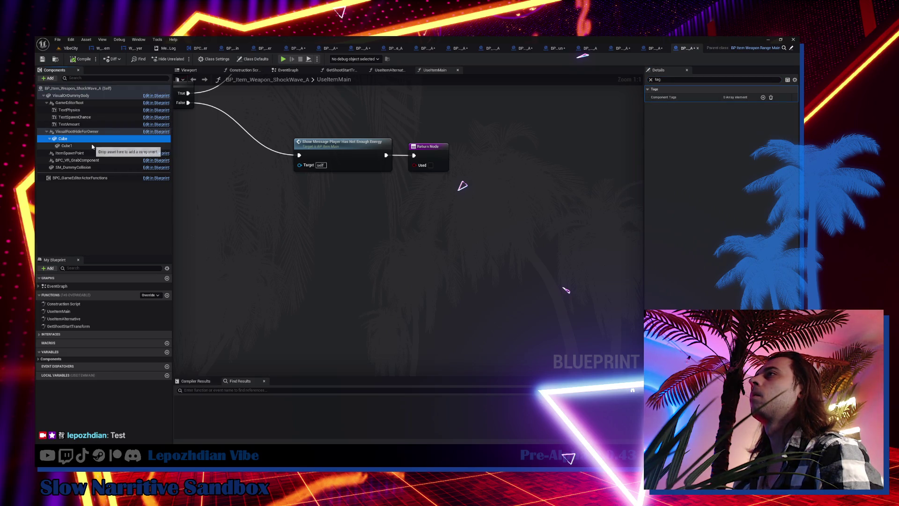
{"action": "left_click", "coordinate": [78, 132]}
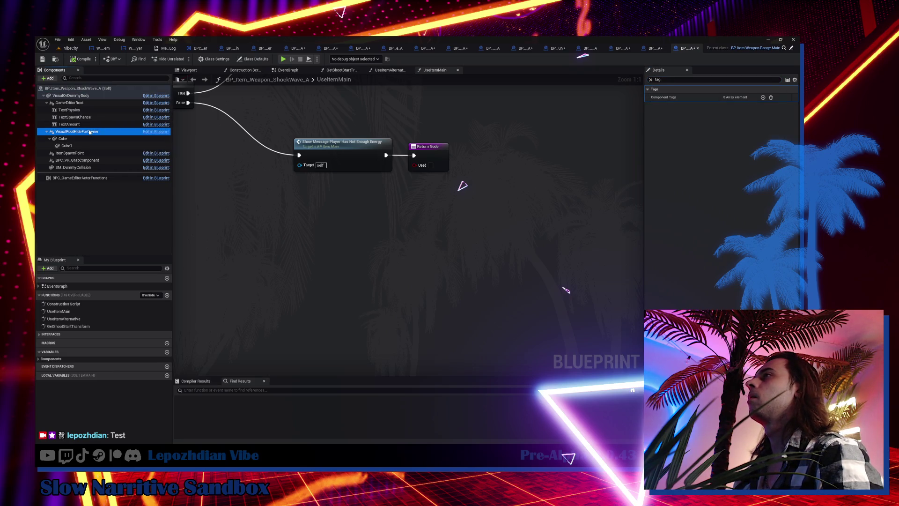
{"action": "left_click", "coordinate": [77, 89]}
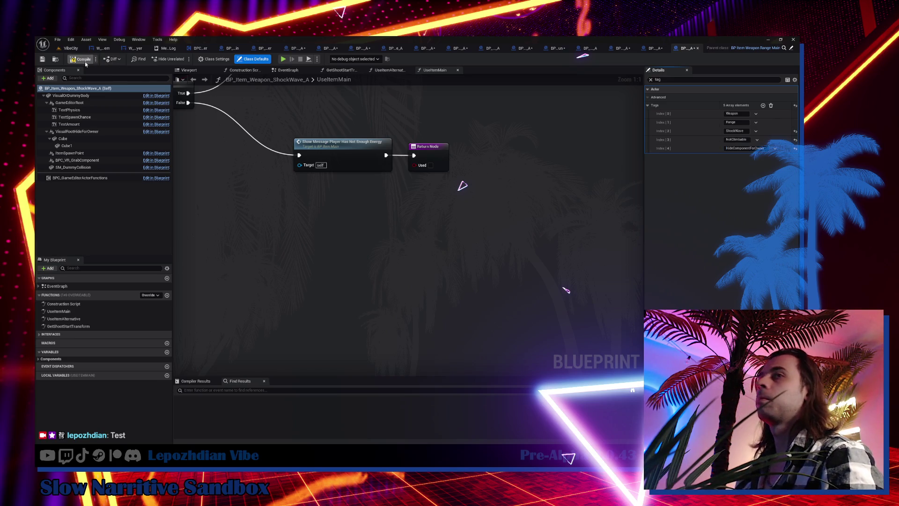
{"action": "key", "text": "ctrl+space"}
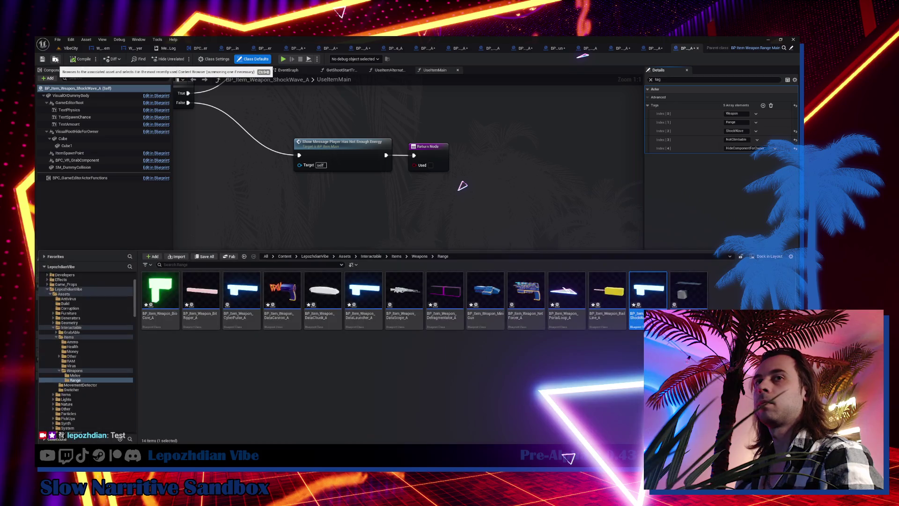
{"action": "double_click", "coordinate": [688, 290]}
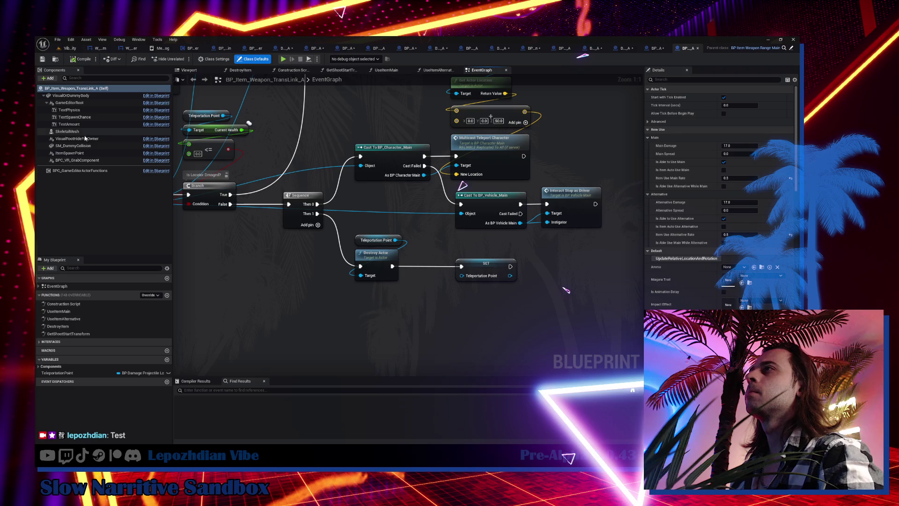
Move TransLink_A's SkeletalMesh under VisualRootHideForOwner, add an actor tag entry, and return to VibeCity
{"action": "left_click_drag", "start_coordinate": [89, 142], "coordinate": [90, 141]}
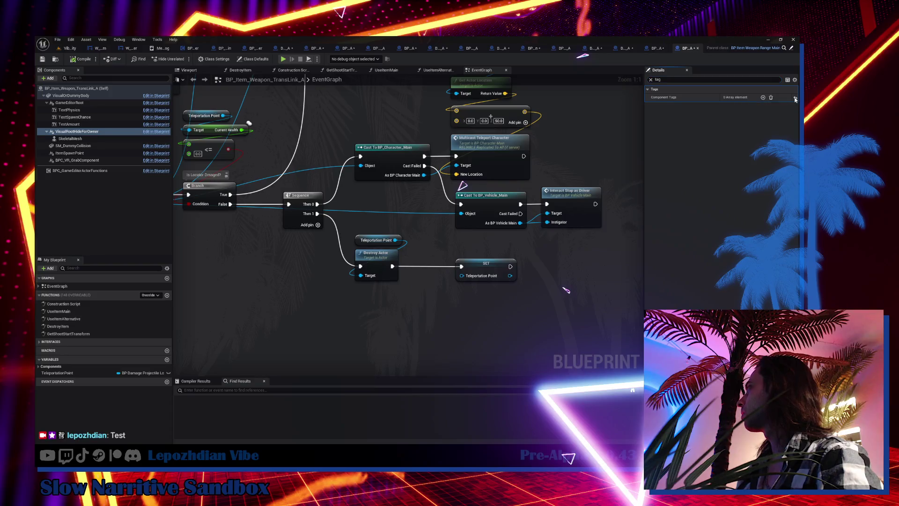
{"action": "left_click", "coordinate": [62, 88]}
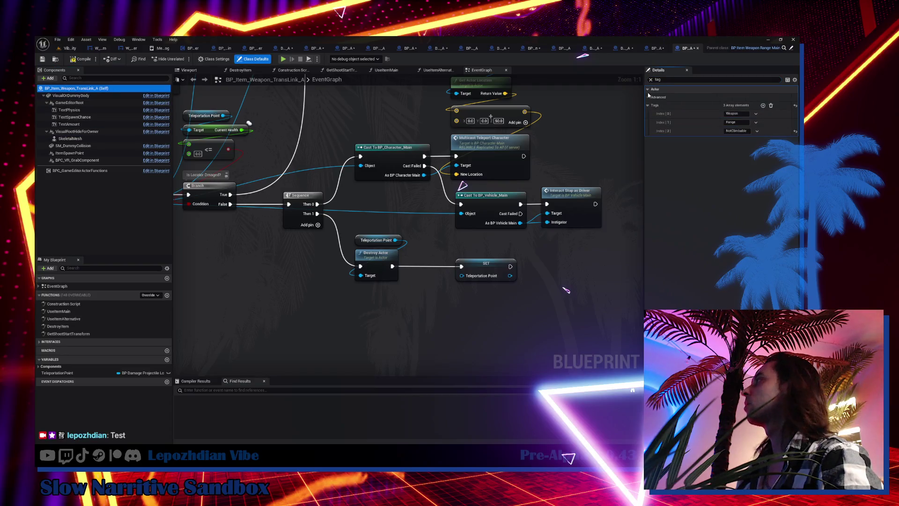
{"action": "left_click", "coordinate": [763, 105]}
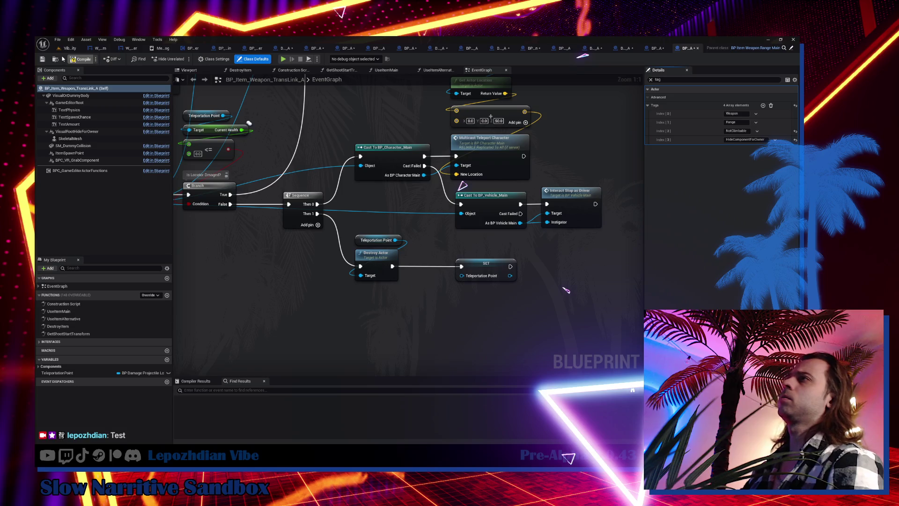
{"action": "left_click", "coordinate": [70, 48]}
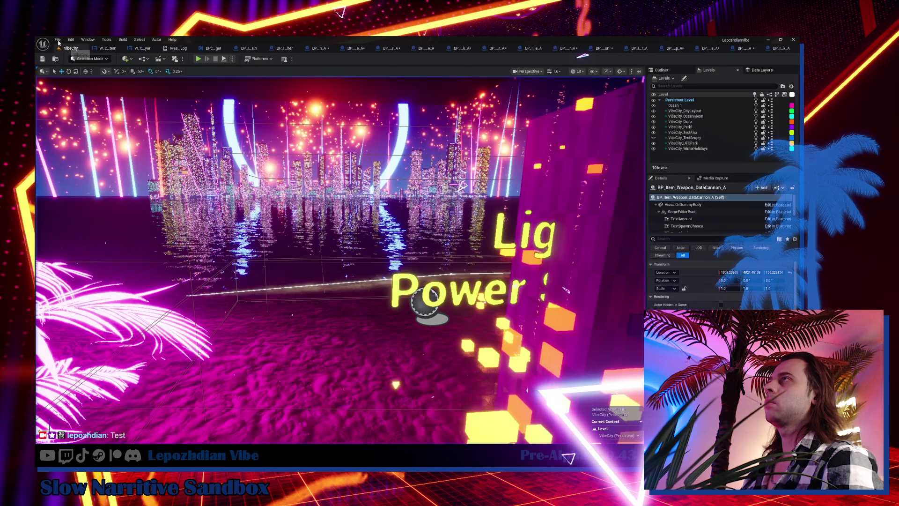
Save all modified assets and levels, then return to the VibeCity level view
{"action": "left_click", "coordinate": [57, 40]}
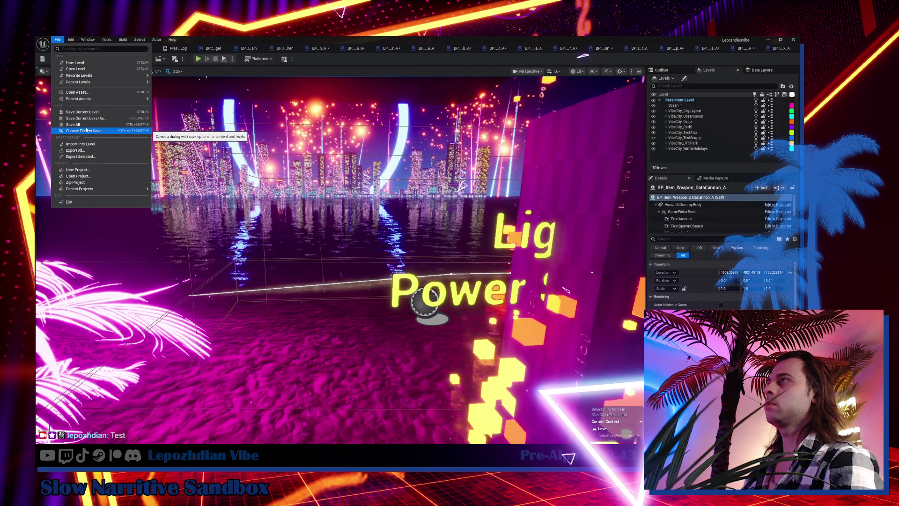
{"action": "left_click", "coordinate": [73, 124]}
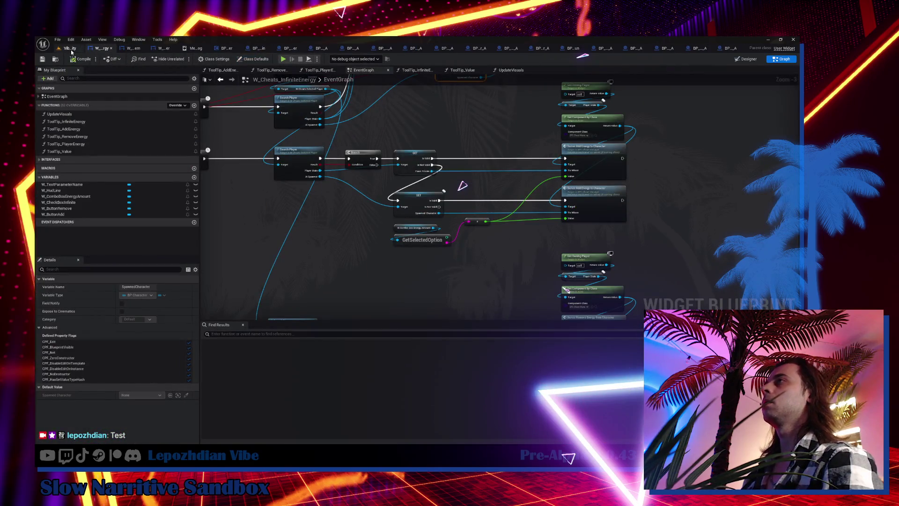
{"action": "left_click", "coordinate": [70, 49]}
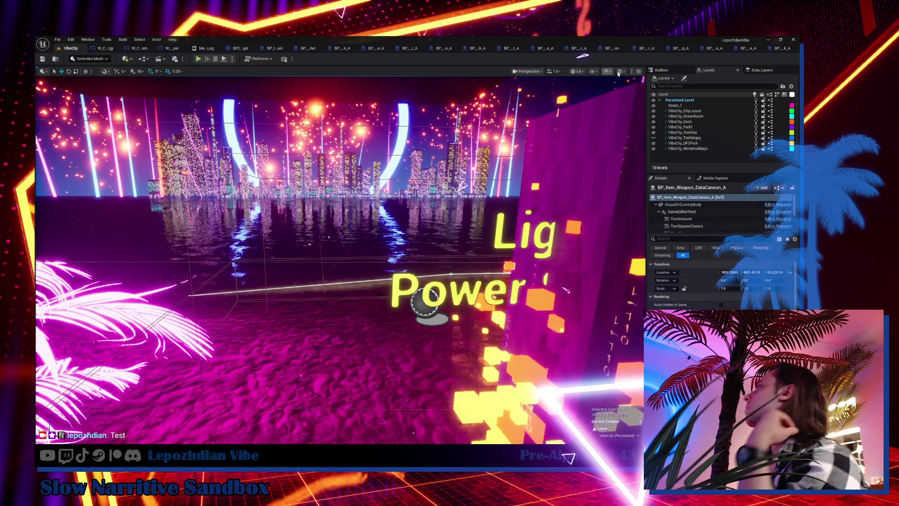
Look through the viewport's navigation, layout and realtime/scalability option menus
{"action": "left_click", "coordinate": [621, 71]}
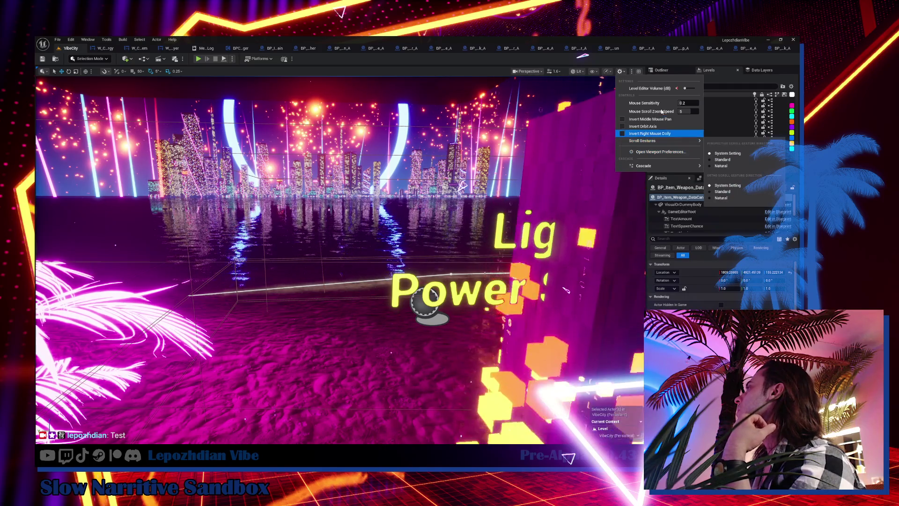
{"action": "left_click", "coordinate": [635, 73]}
{"action": "left_click", "coordinate": [633, 72]}
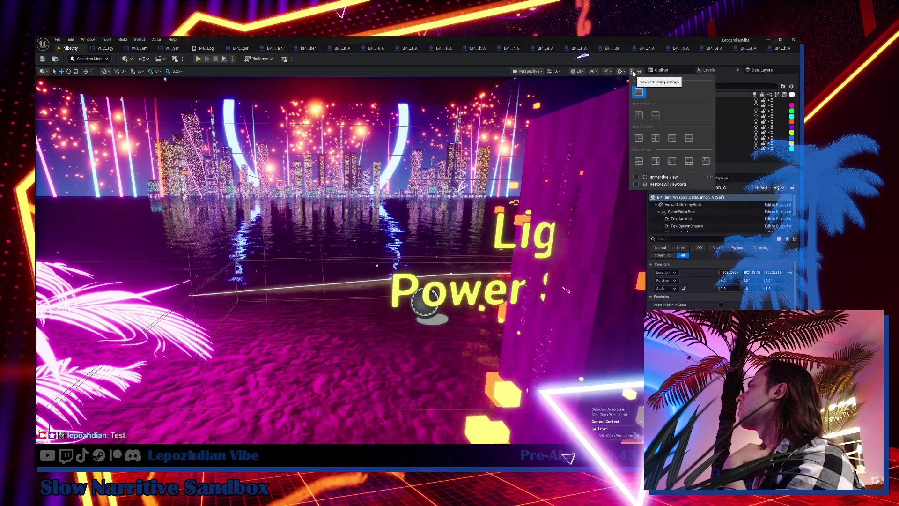
{"action": "left_click", "coordinate": [608, 72]}
{"action": "mouse_move", "coordinate": [635, 107]}
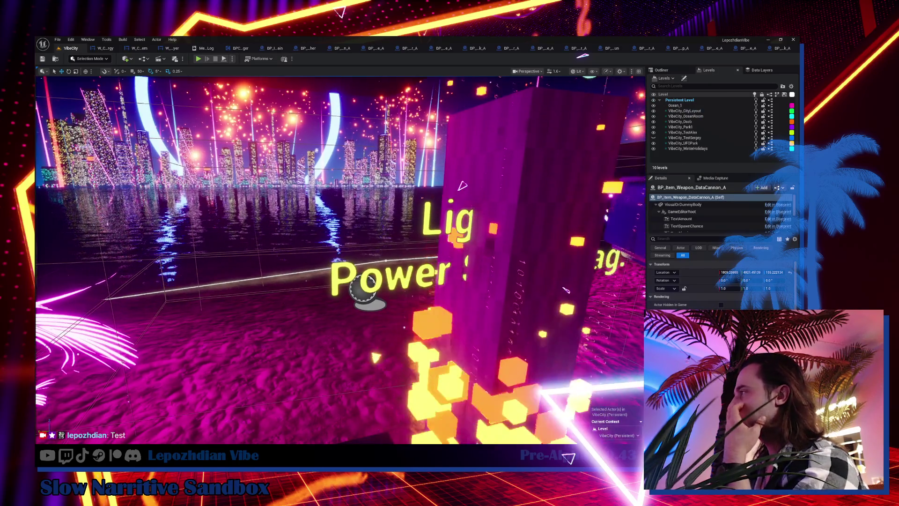
Start Play in the editor and toggle the Vibe Assistant menu open and closed
{"action": "left_click", "coordinate": [199, 60]}
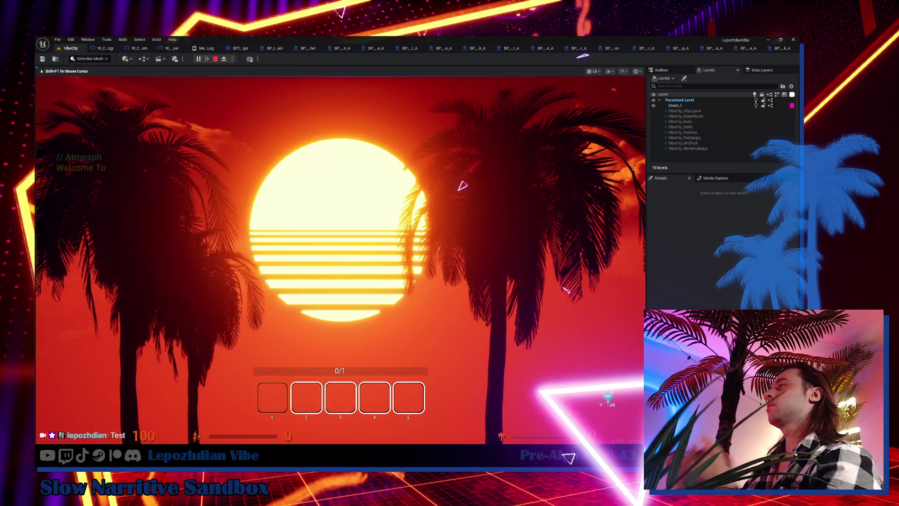
{"action": "key", "text": "Tab"}
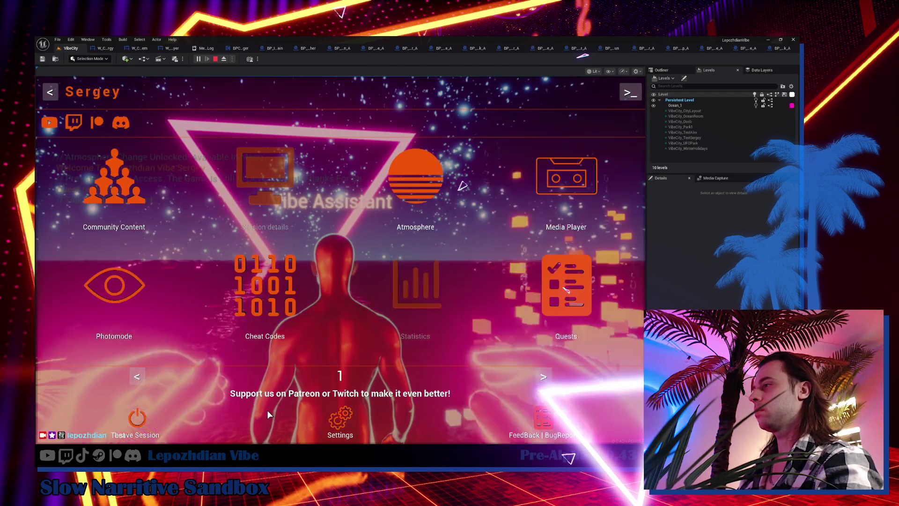
{"action": "key", "text": "Tab"}
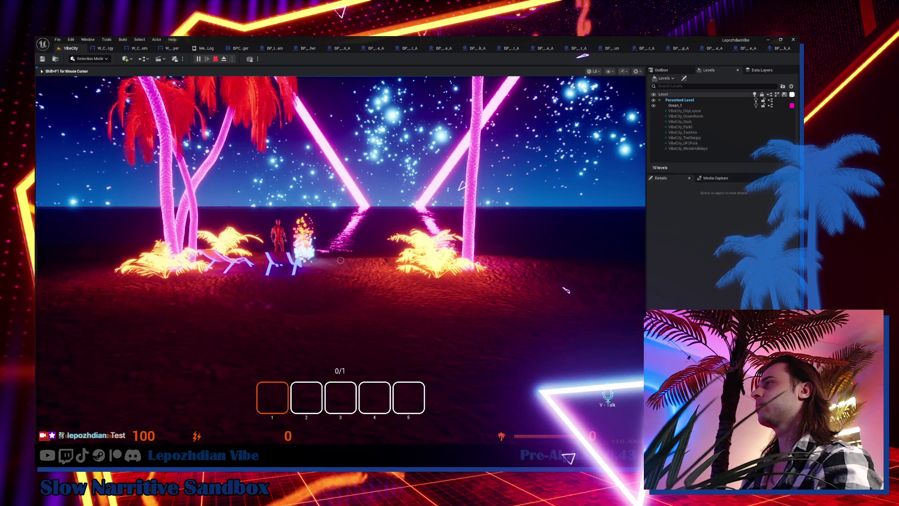
Peek at the in-game Graphics settings, then walk toward the red character
{"action": "key", "text": "Escape"}
{"action": "key", "text": "Escape"}
{"action": "key", "text": "Escape"}
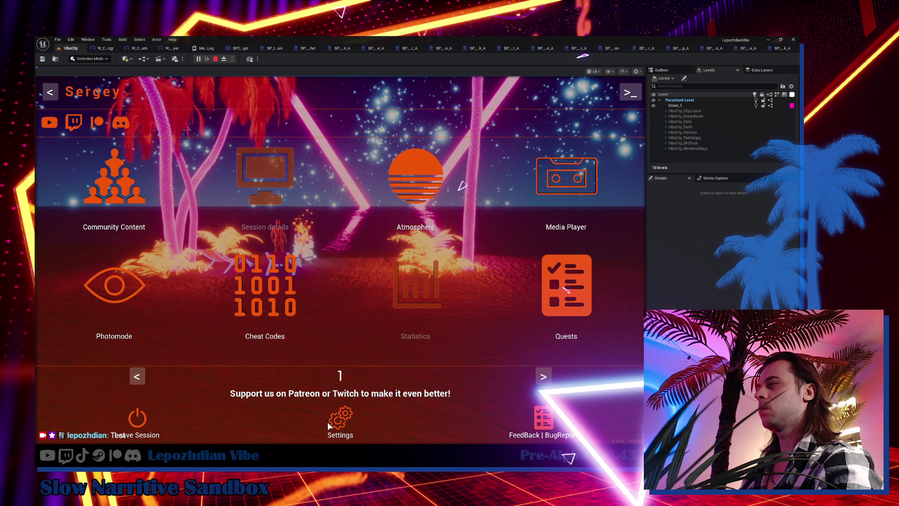
{"action": "left_click", "coordinate": [338, 425]}
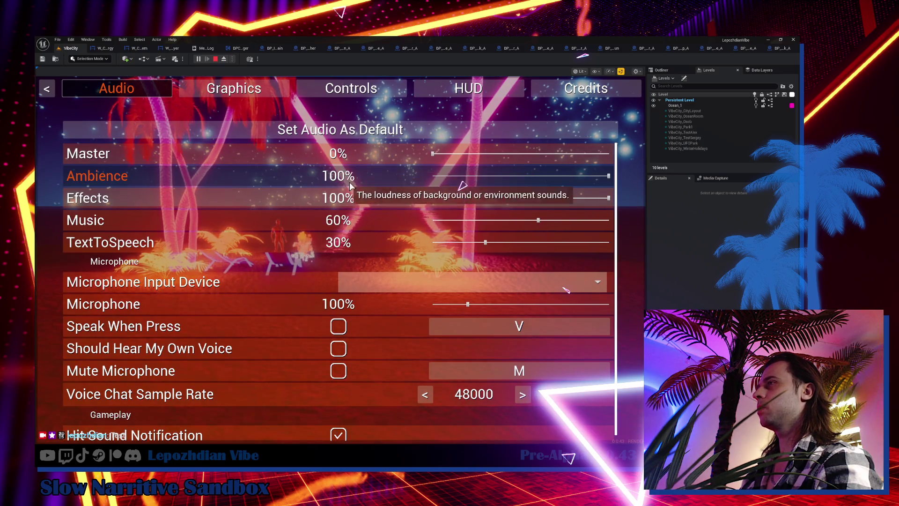
{"action": "left_click", "coordinate": [242, 84]}
{"action": "key", "text": "Escape"}
{"action": "key", "text": "w"}
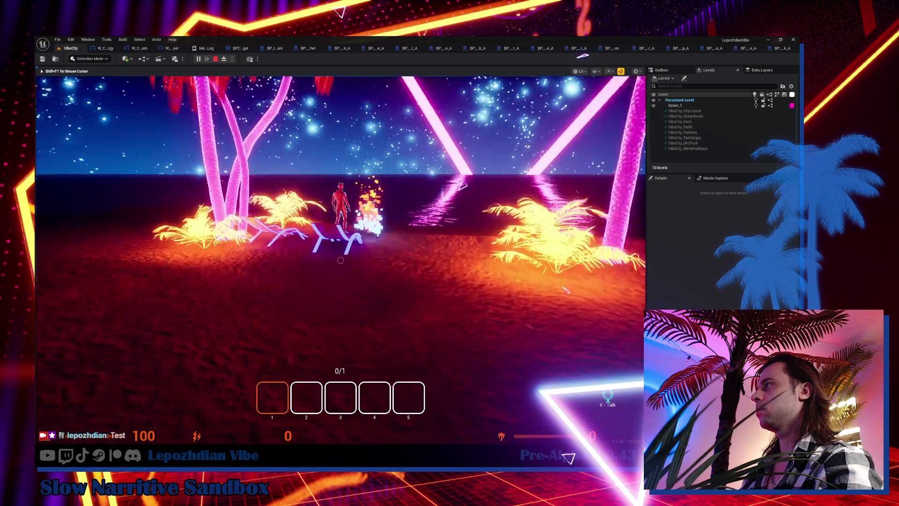
In the in-game Graphics settings, set Fps Limit to 120
{"action": "key", "text": "Escape"}
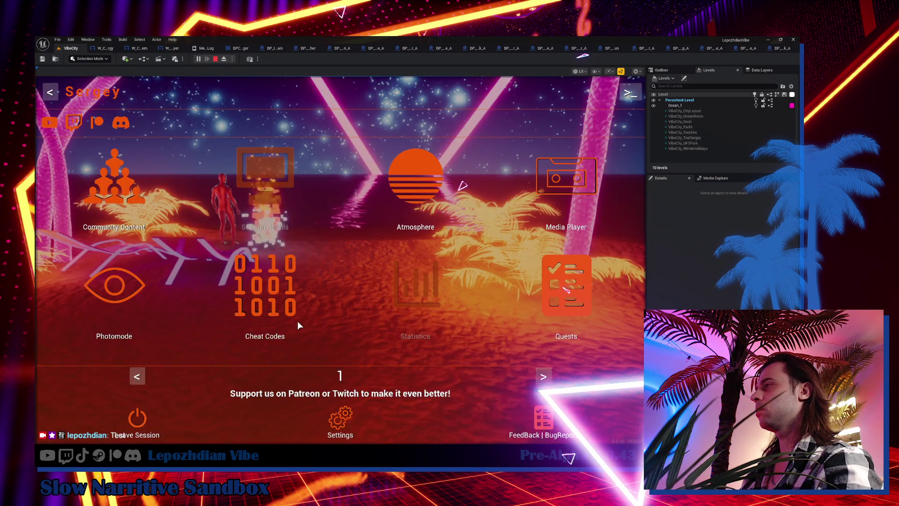
{"action": "left_click", "coordinate": [350, 413]}
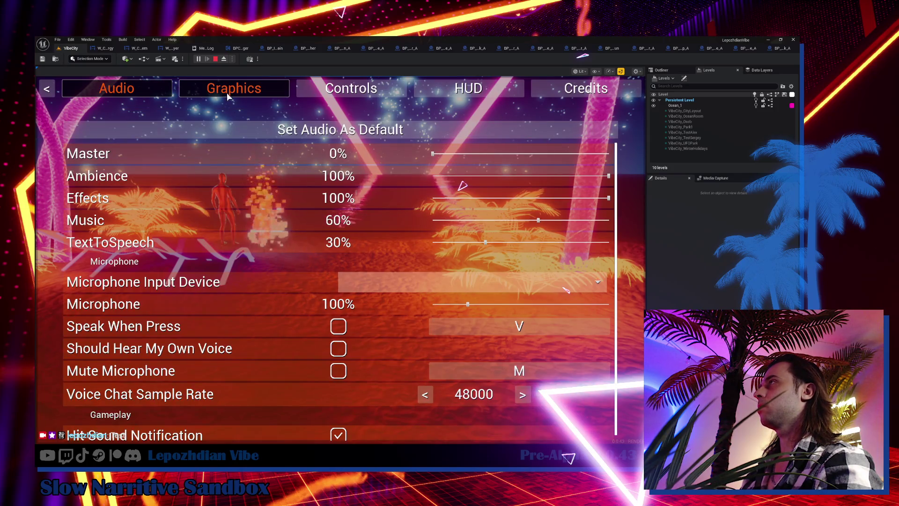
{"action": "left_click", "coordinate": [230, 94]}
{"action": "scroll", "coordinate": [392, 314], "scroll_direction": "down", "scroll_amount": 1}
{"action": "scroll", "coordinate": [392, 314], "scroll_direction": "down", "scroll_amount": 5}
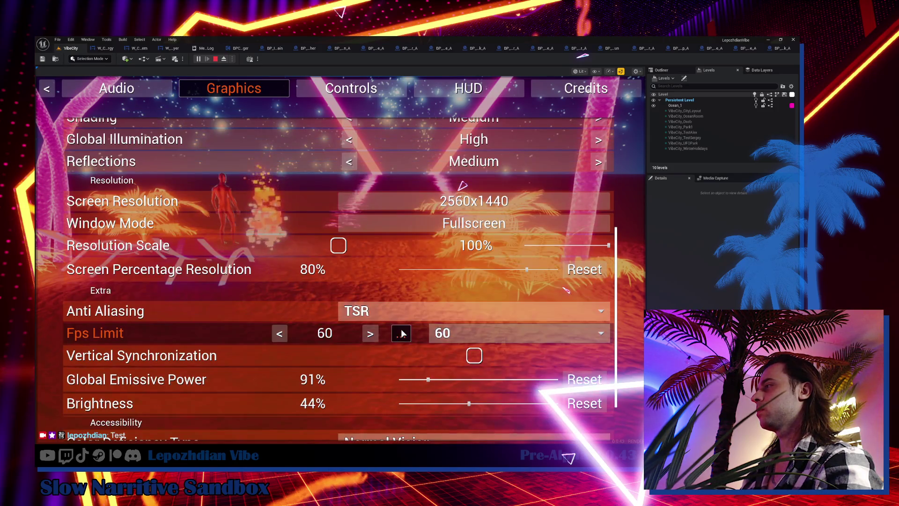
{"action": "left_click", "coordinate": [433, 334]}
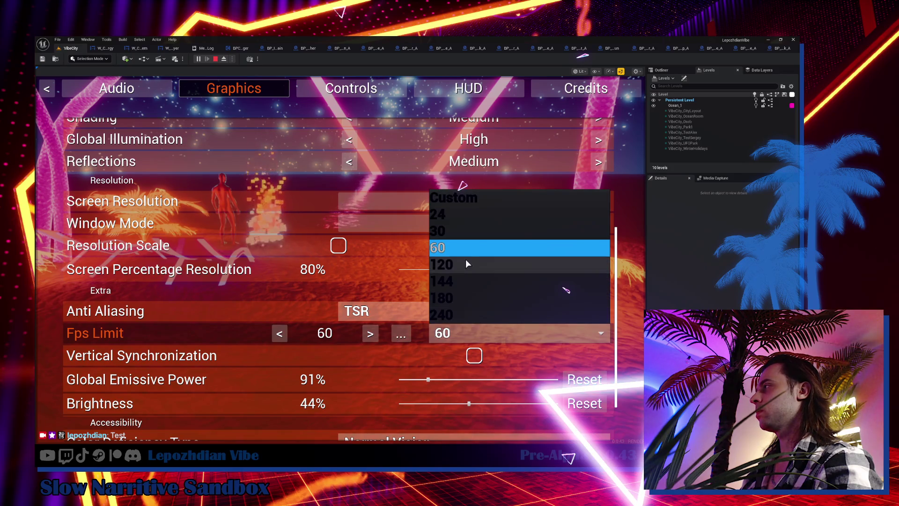
{"action": "left_click", "coordinate": [464, 255]}
{"action": "left_click", "coordinate": [466, 328]}
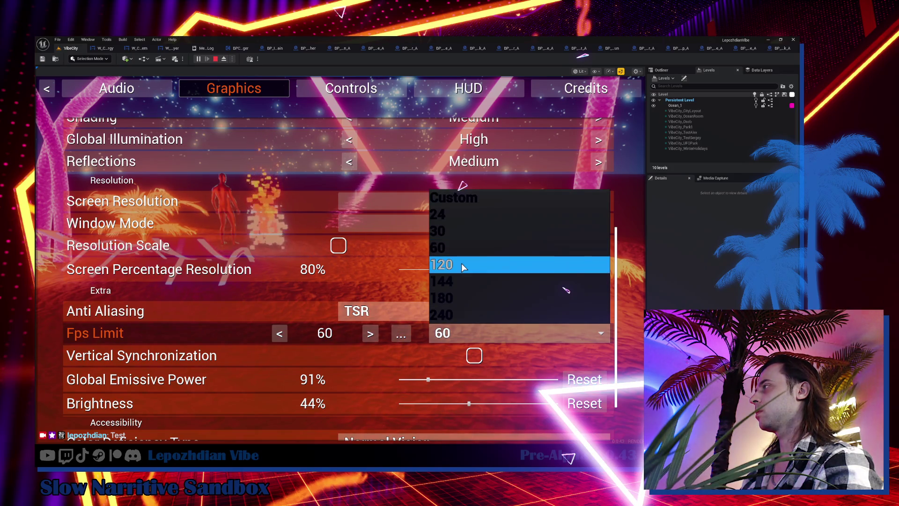
{"action": "left_click", "coordinate": [461, 264]}
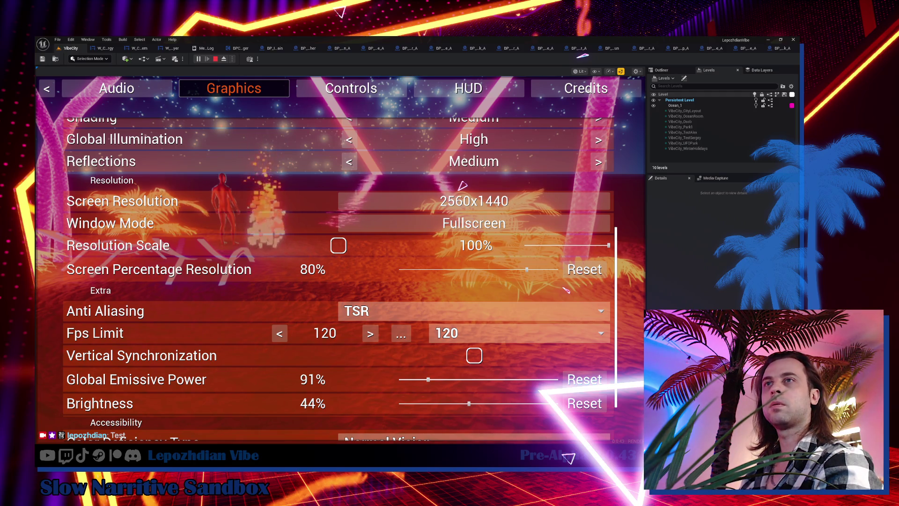
Set Fps Limit back to 60, close settings, and release the mouse with Shift+F1
{"action": "left_click", "coordinate": [505, 338]}
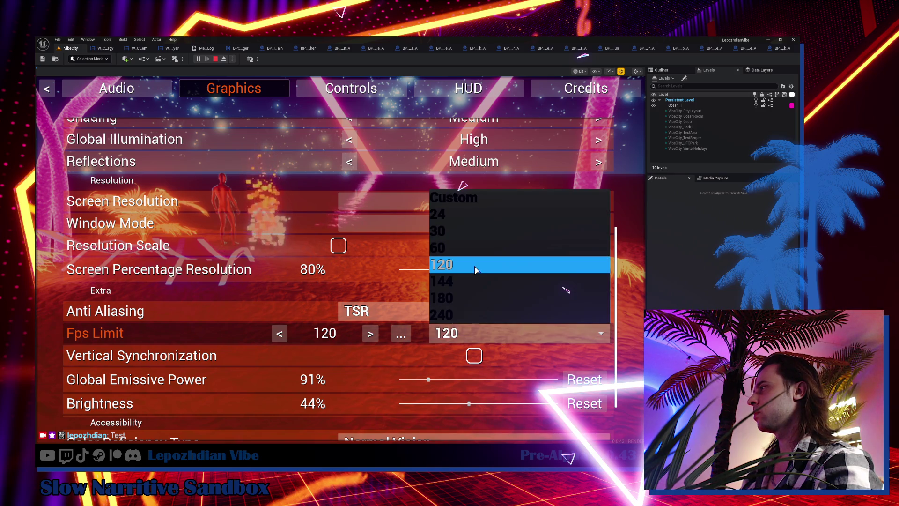
{"action": "left_click", "coordinate": [471, 249]}
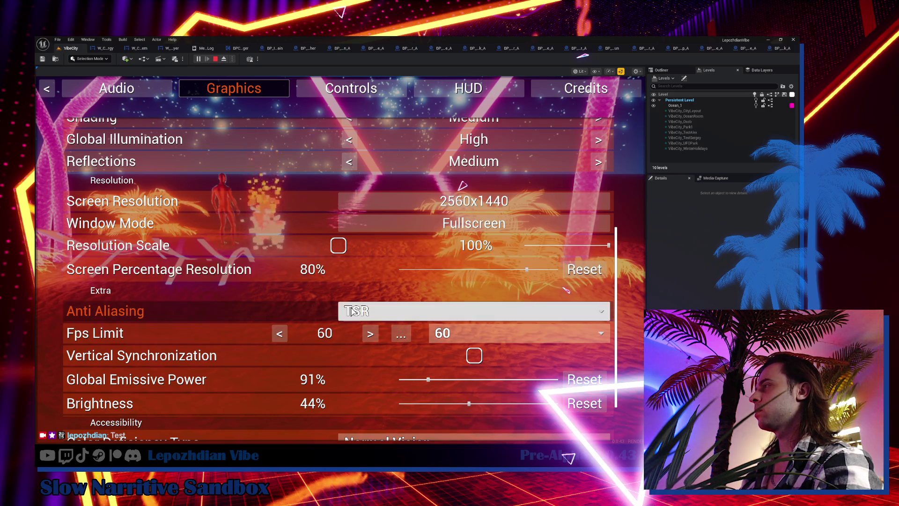
{"action": "scroll", "coordinate": [471, 240], "scroll_direction": "up", "scroll_amount": 5}
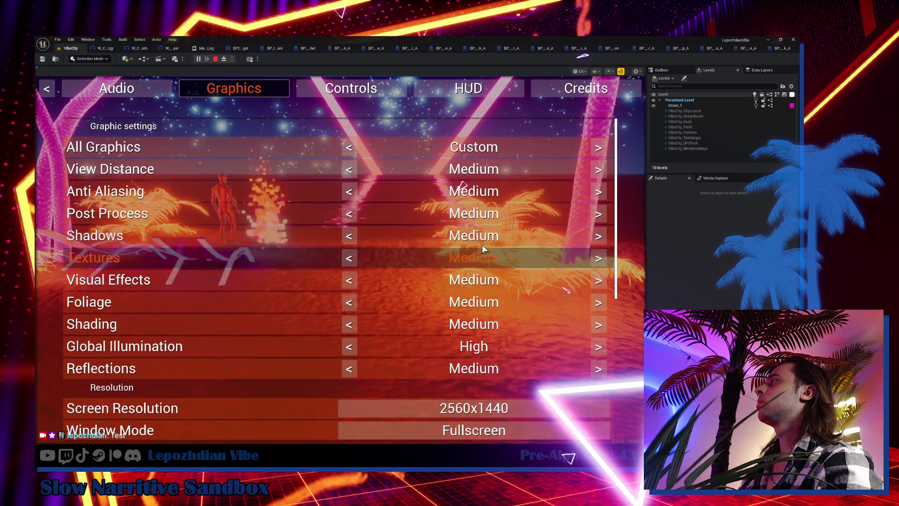
{"action": "key", "text": "Escape"}
{"action": "key", "text": "Escape"}
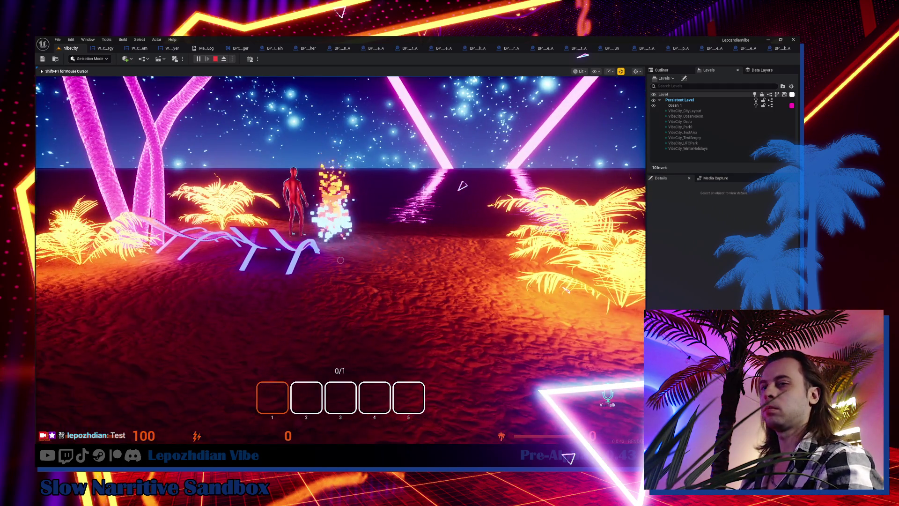
{"action": "key", "text": "shift+F1"}
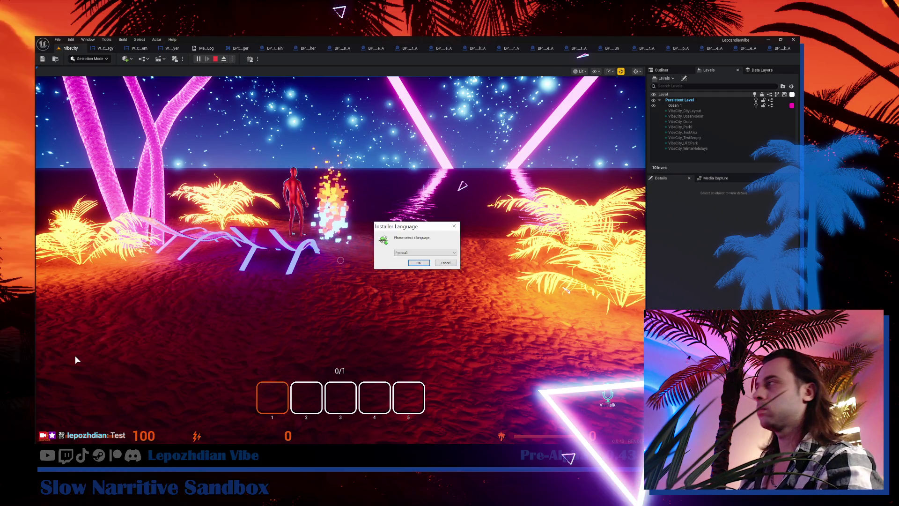
Drag the stray Installer Language dialog off the game viewport
{"action": "left_click_drag", "start_coordinate": [414, 226], "coordinate": [256, 236]}
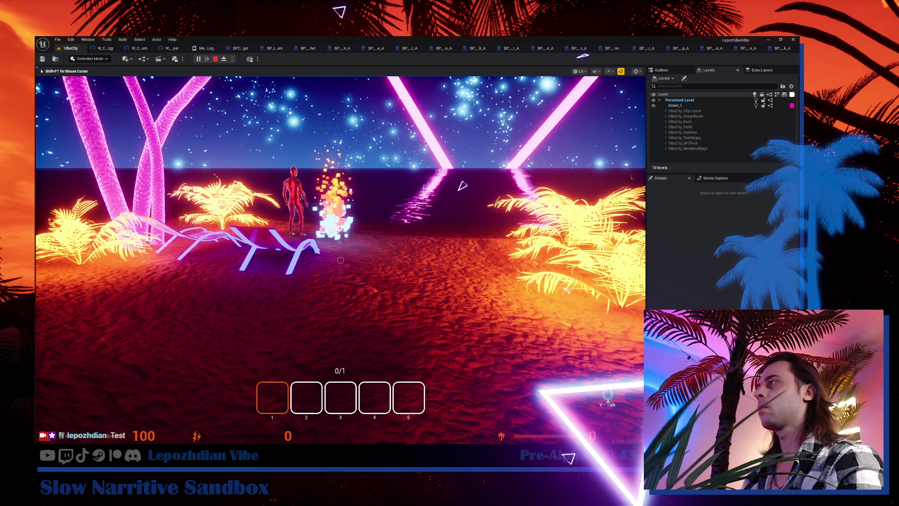
Equip the green ball from hotbar slot 3 and open the Cheat Codes page
{"action": "left_click", "coordinate": [361, 312]}
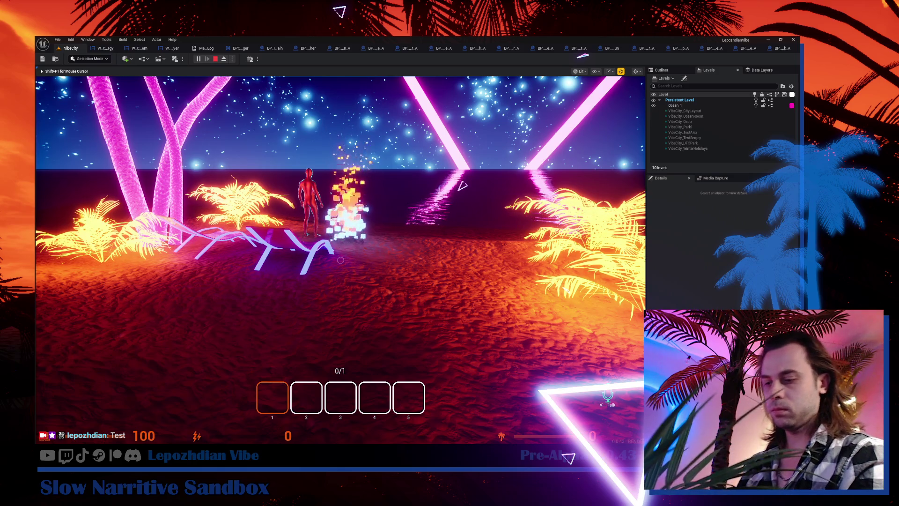
{"action": "key", "text": "3"}
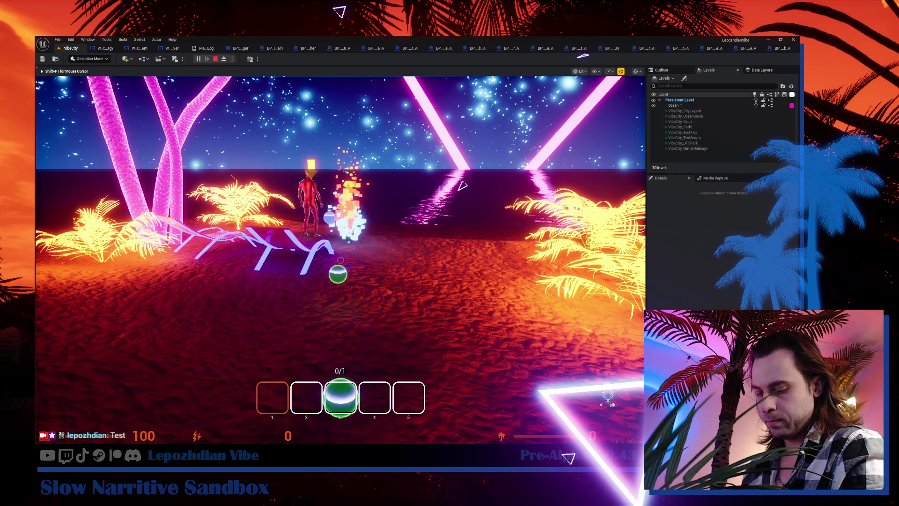
{"action": "key", "text": "Tab"}
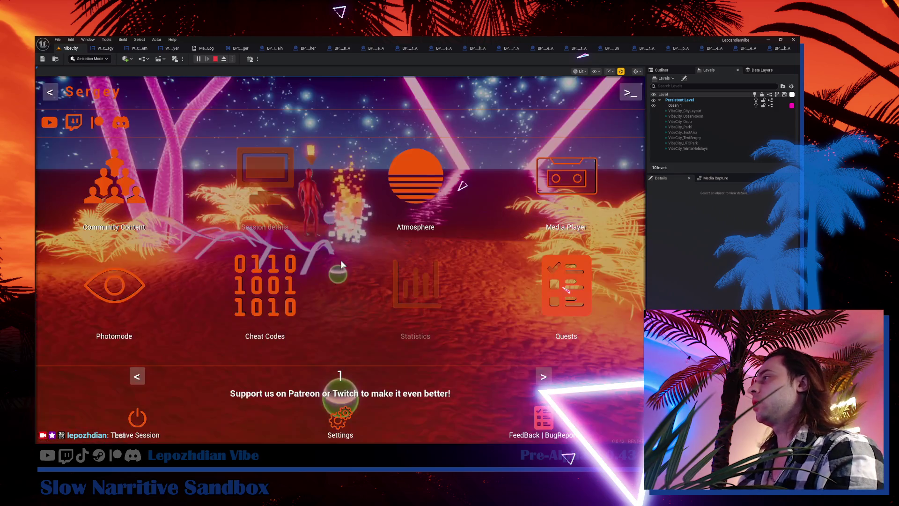
{"action": "left_click", "coordinate": [293, 307]}
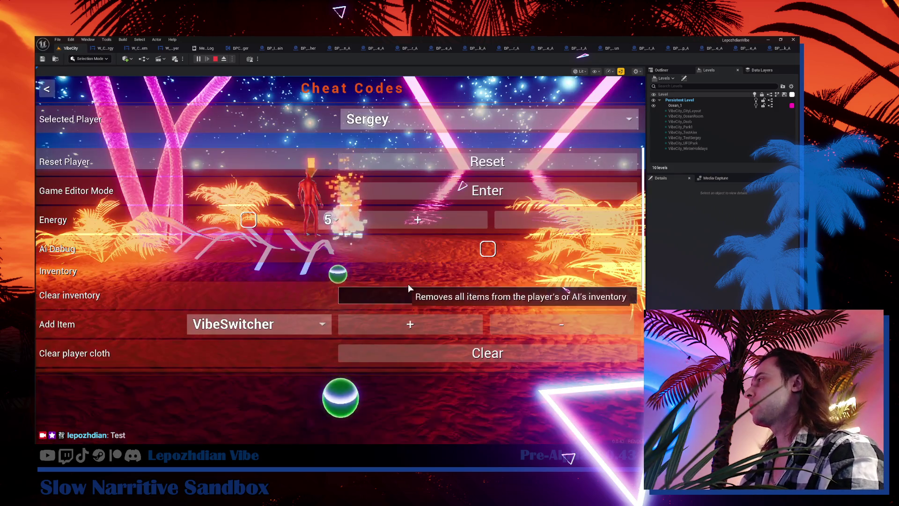
Scroll through the Add Item dropdown, then stop the play session
{"action": "left_click", "coordinate": [276, 323]}
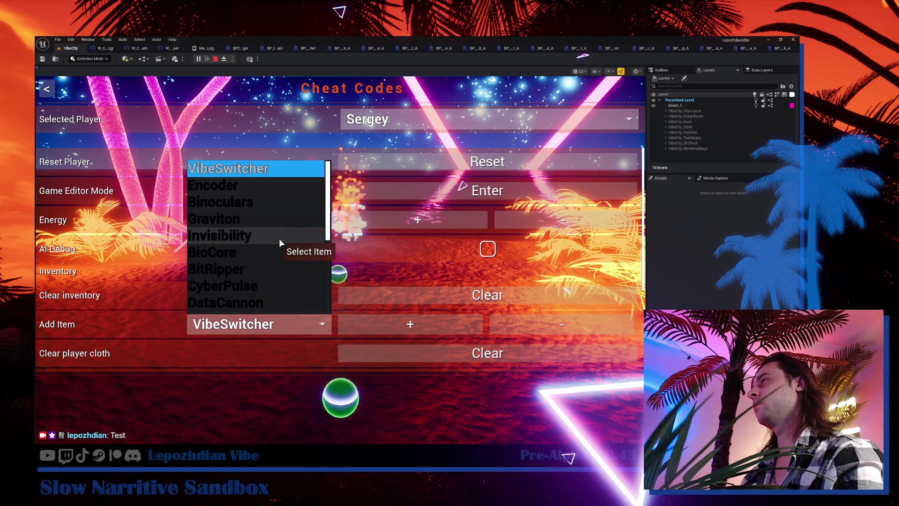
{"action": "scroll", "coordinate": [277, 262], "scroll_direction": "down", "scroll_amount": 5}
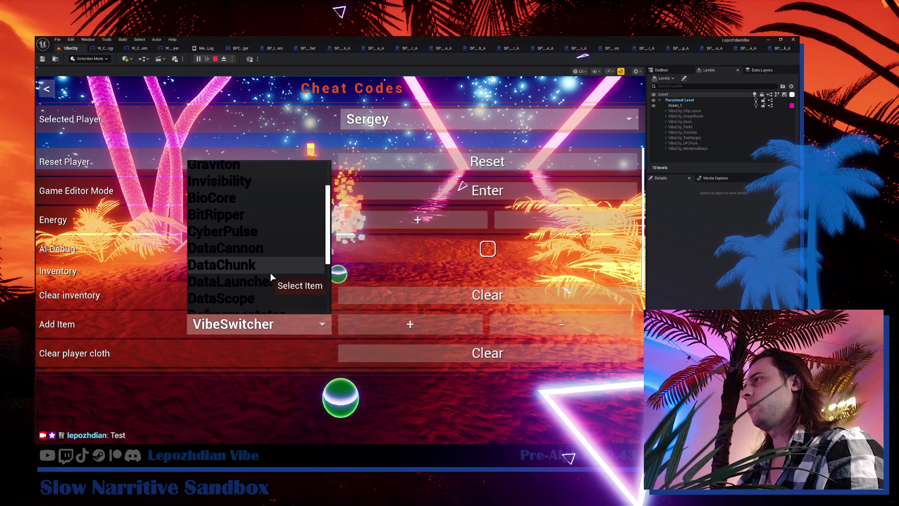
{"action": "scroll", "coordinate": [267, 279], "scroll_direction": "down", "scroll_amount": 1}
{"action": "scroll", "coordinate": [267, 282], "scroll_direction": "down", "scroll_amount": 5}
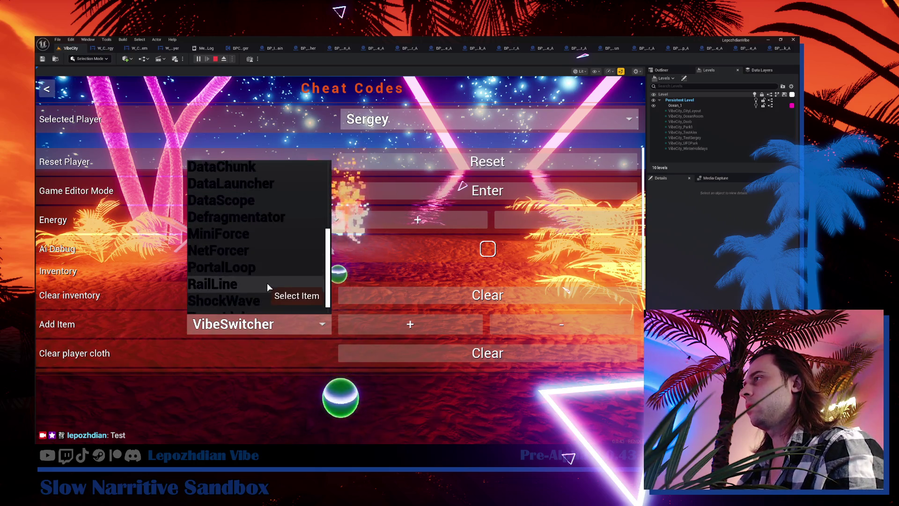
{"action": "scroll", "coordinate": [267, 283], "scroll_direction": "up", "scroll_amount": 8}
{"action": "scroll", "coordinate": [269, 271], "scroll_direction": "up", "scroll_amount": 4}
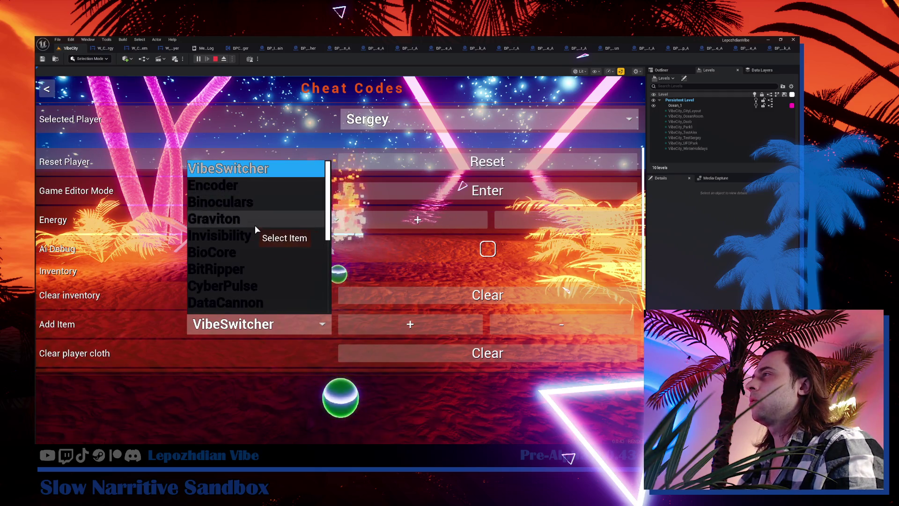
{"action": "key", "text": "Escape"}
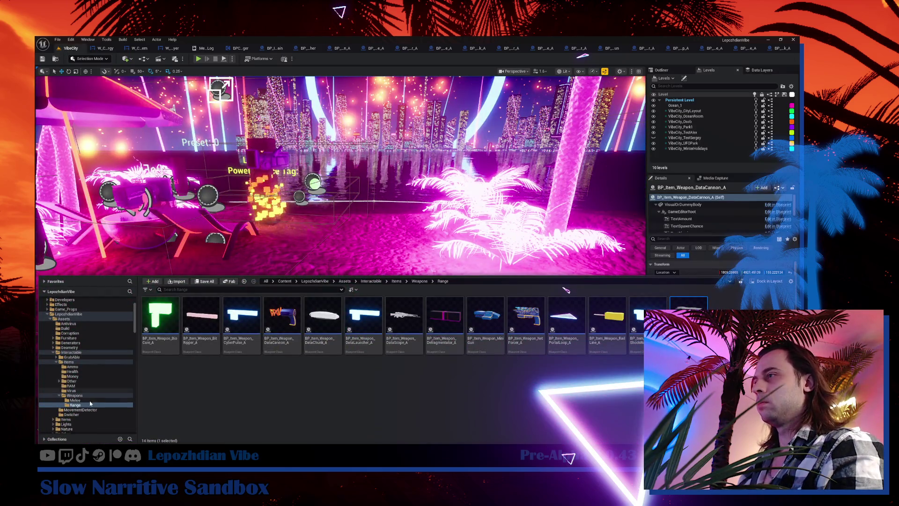
Browse to Interactable > Items > Other and open BP_Item_Binoculars
{"action": "left_click", "coordinate": [84, 401]}
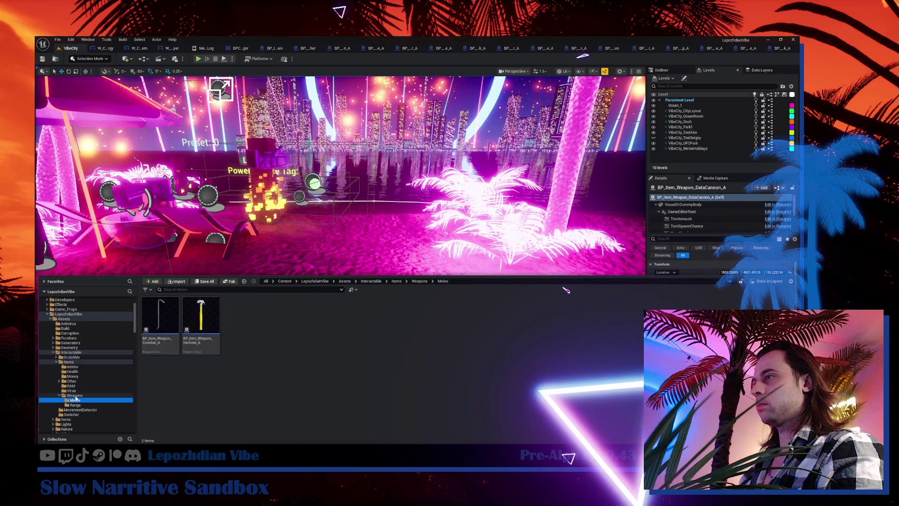
{"action": "left_click", "coordinate": [75, 396]}
{"action": "left_click", "coordinate": [74, 367]}
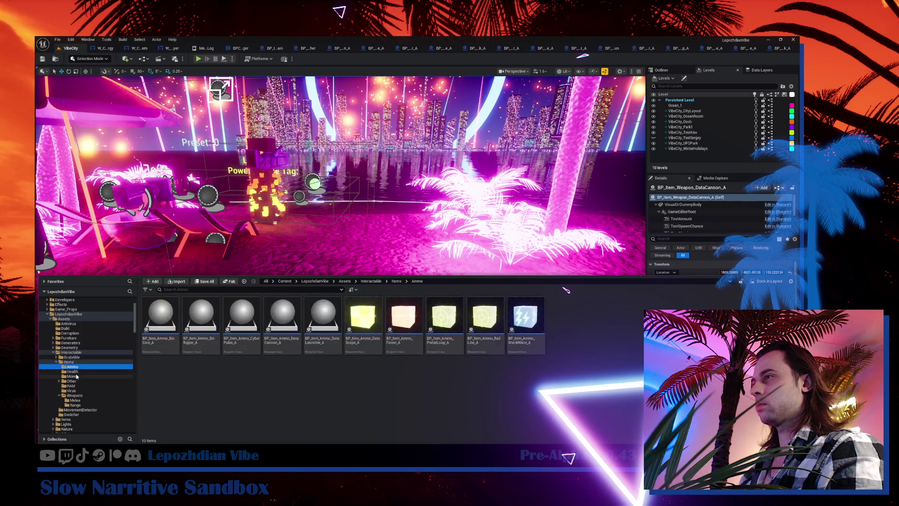
{"action": "left_click", "coordinate": [75, 376]}
{"action": "left_click", "coordinate": [79, 381]}
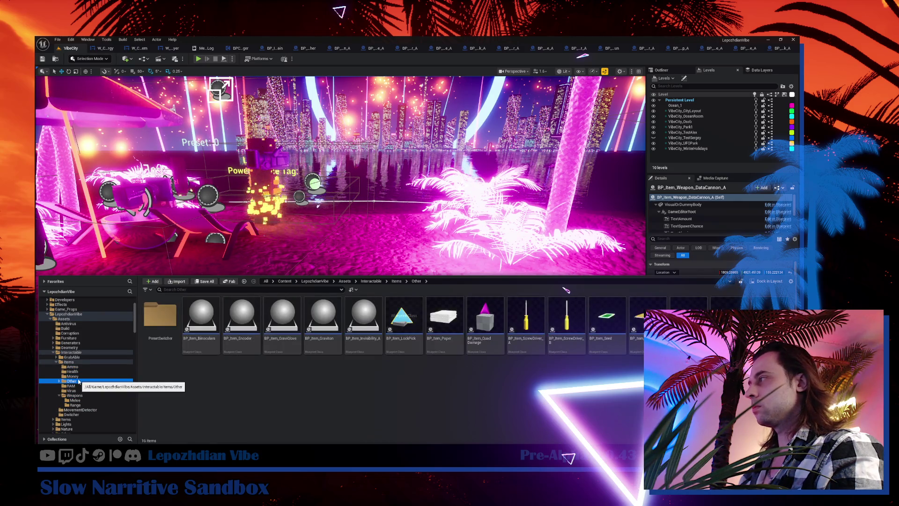
{"action": "left_click", "coordinate": [190, 328]}
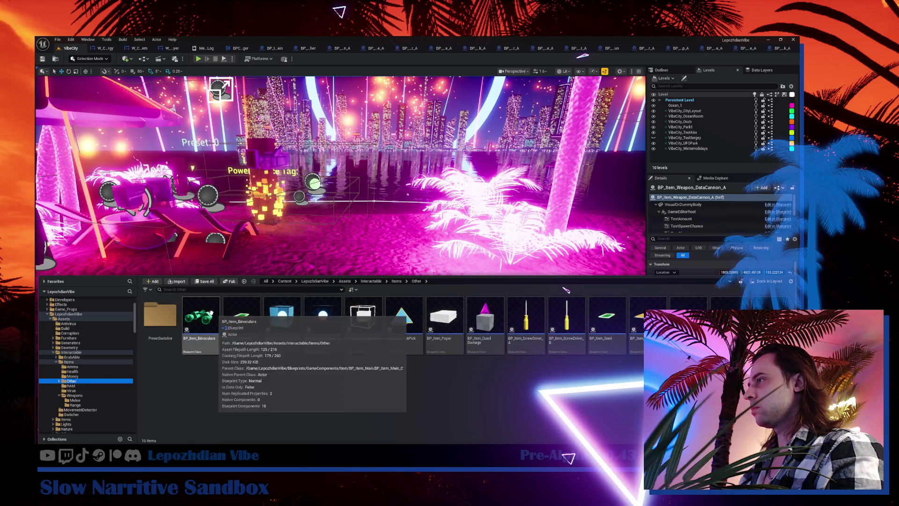
{"action": "double_click", "coordinate": [211, 313]}
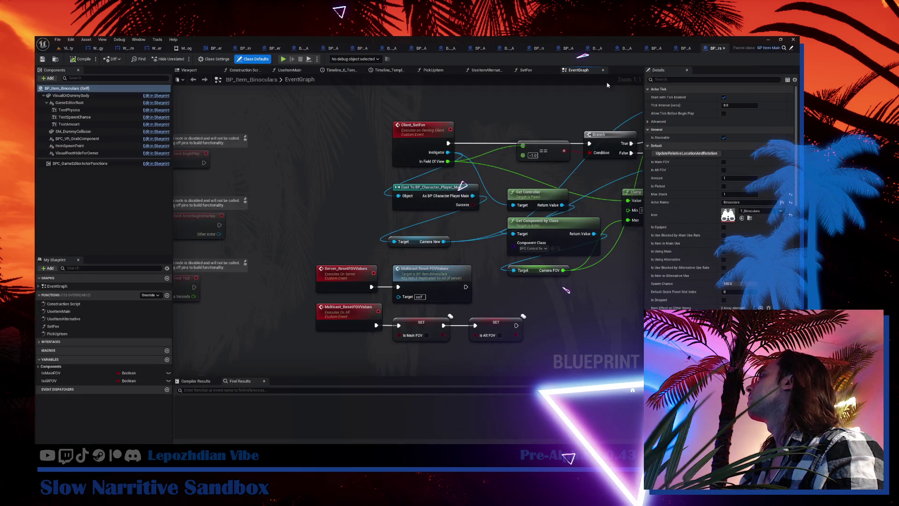
Check the TransLink weapon's tags, then close all tabs except BP_Item_Binoculars
{"action": "left_click", "coordinate": [686, 48]}
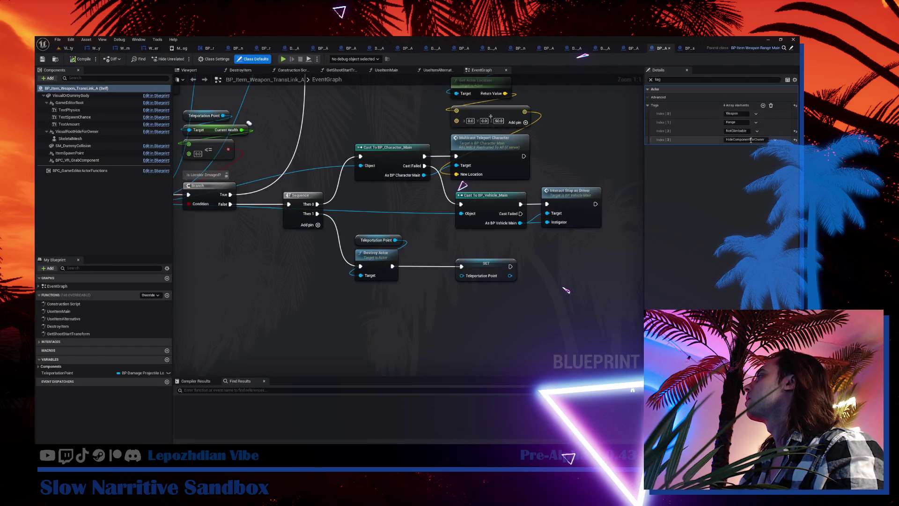
{"action": "left_click", "coordinate": [689, 48]}
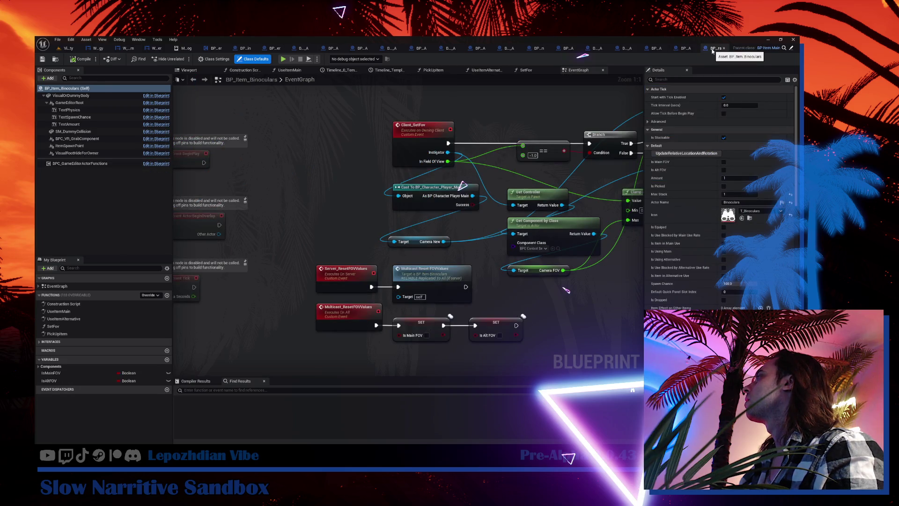
{"action": "left_click", "coordinate": [745, 88]}
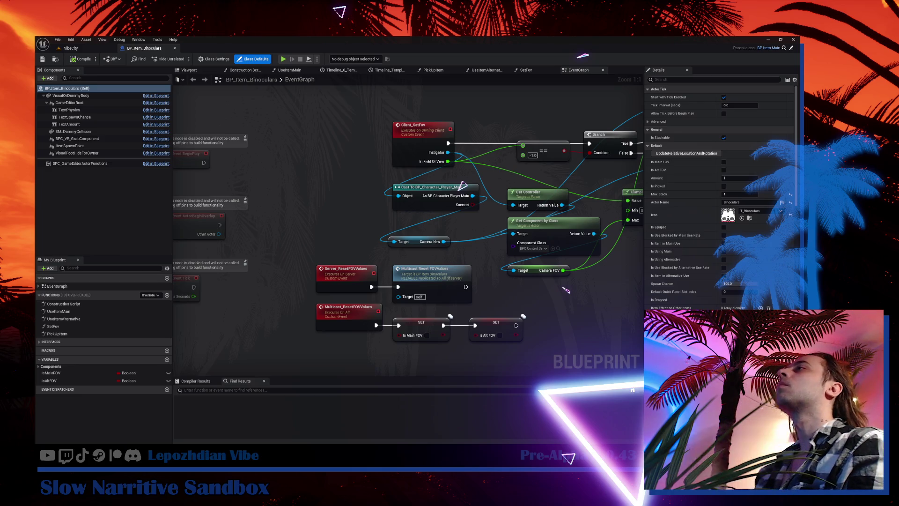
Add HideComponentForOwner as the second actor tag on BP_Item_Binoculars
{"action": "left_click_drag", "start_coordinate": [321, 160], "coordinate": [295, 144]}
{"action": "left_click", "coordinate": [300, 79]}
{"action": "left_click", "coordinate": [683, 78]}
{"action": "type", "text": "tag"}
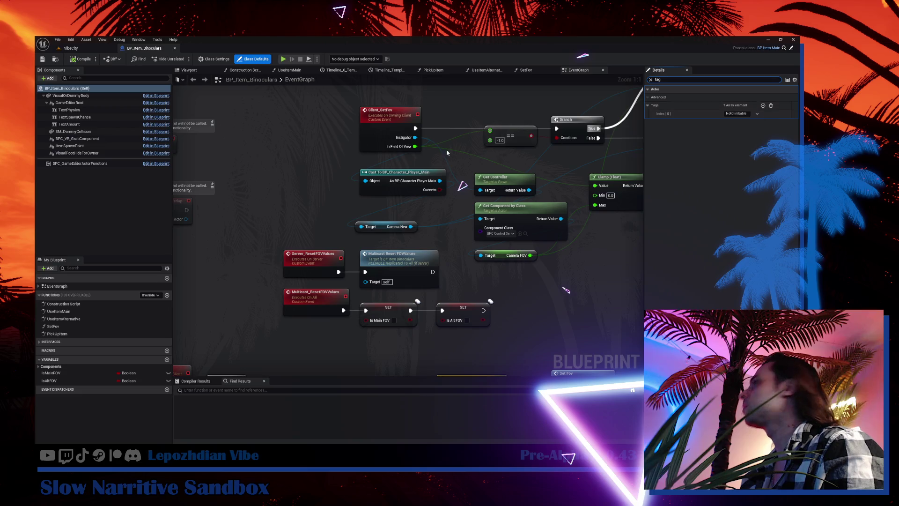
{"action": "left_click", "coordinate": [762, 105]}
{"action": "left_click", "coordinate": [745, 122]}
{"action": "type", "text": "HideComponentForOwner"}
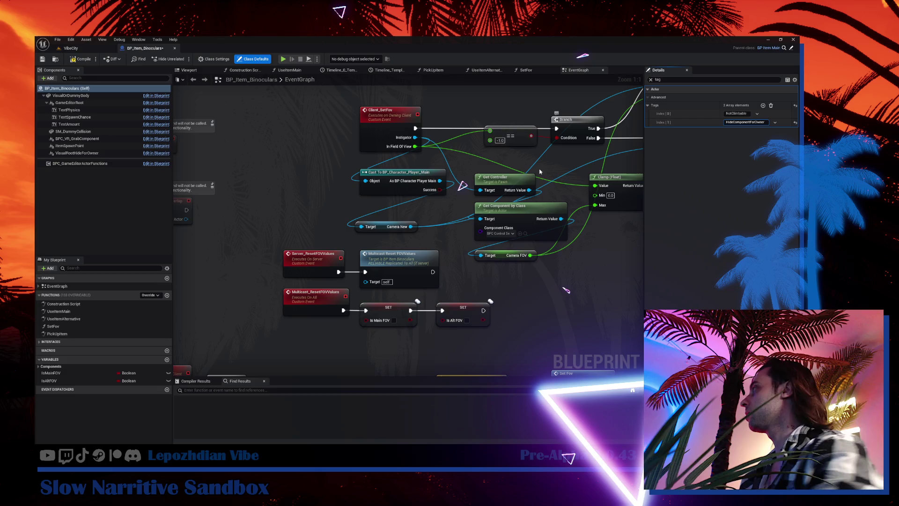
Add a component tag entry on the grab component and open NetForcer_A for reference
{"action": "left_click", "coordinate": [92, 138]}
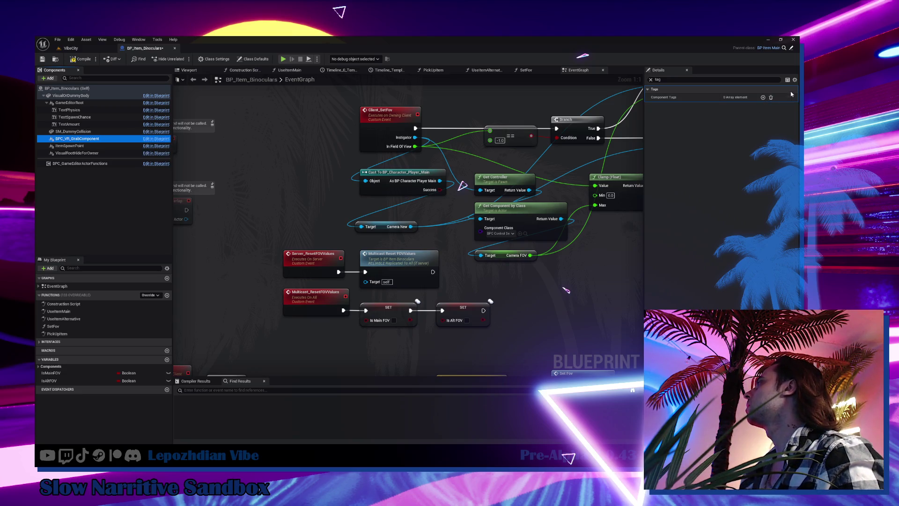
{"action": "left_click", "coordinate": [763, 97]}
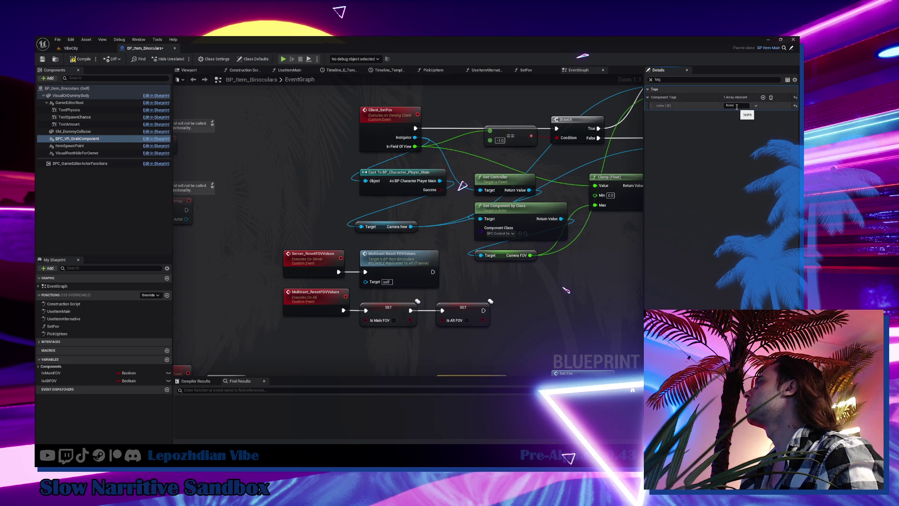
{"action": "left_click", "coordinate": [55, 59]}
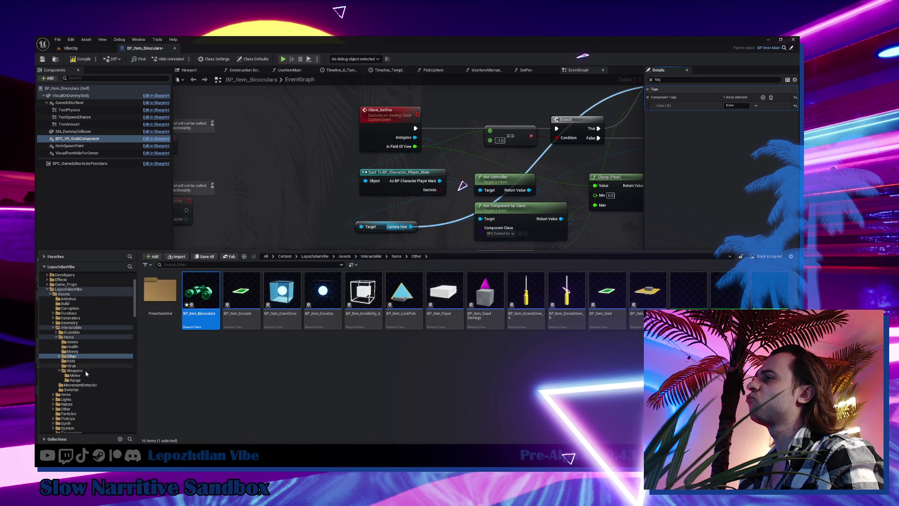
{"action": "left_click", "coordinate": [75, 380]}
{"action": "left_click", "coordinate": [522, 288]}
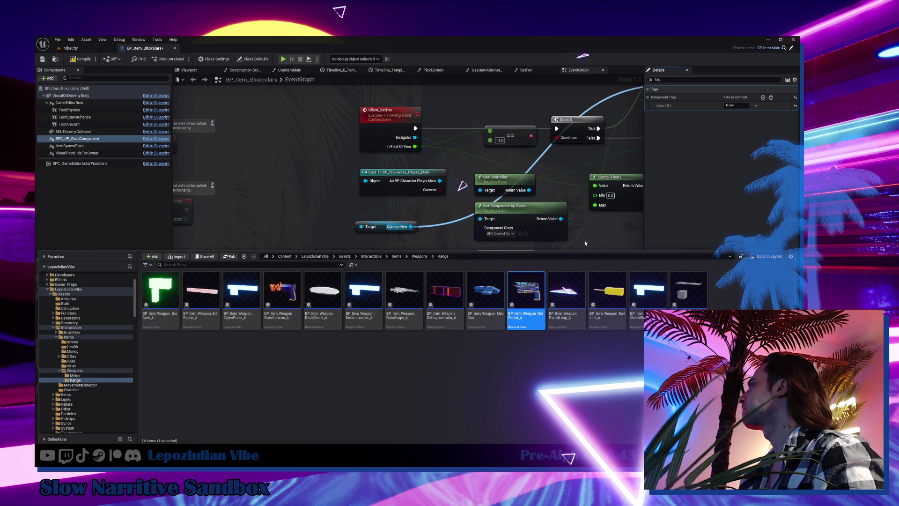
{"action": "double_click", "coordinate": [522, 291]}
{"action": "left_click", "coordinate": [77, 139]}
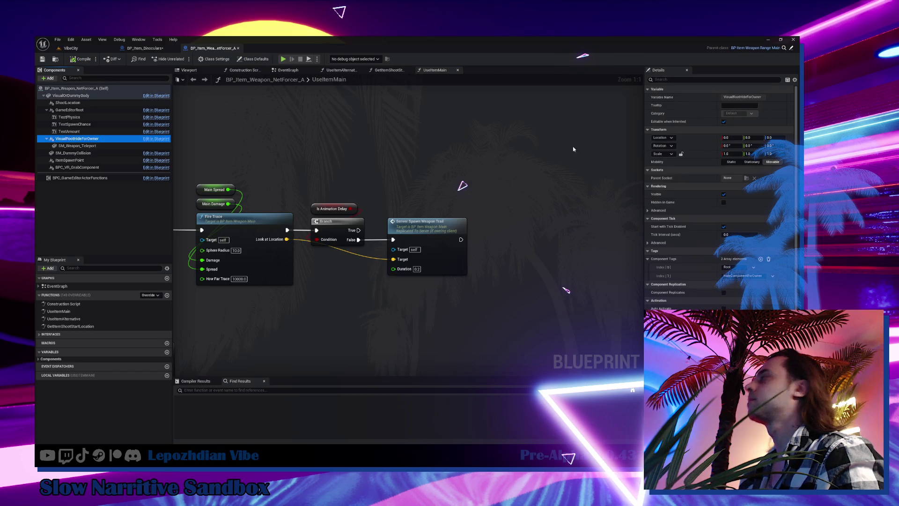
Give VisualRootHideForOwner tags Root and HideComponentForOwner, compile, and select BP_Item_Encoder
{"action": "left_click", "coordinate": [144, 48]}
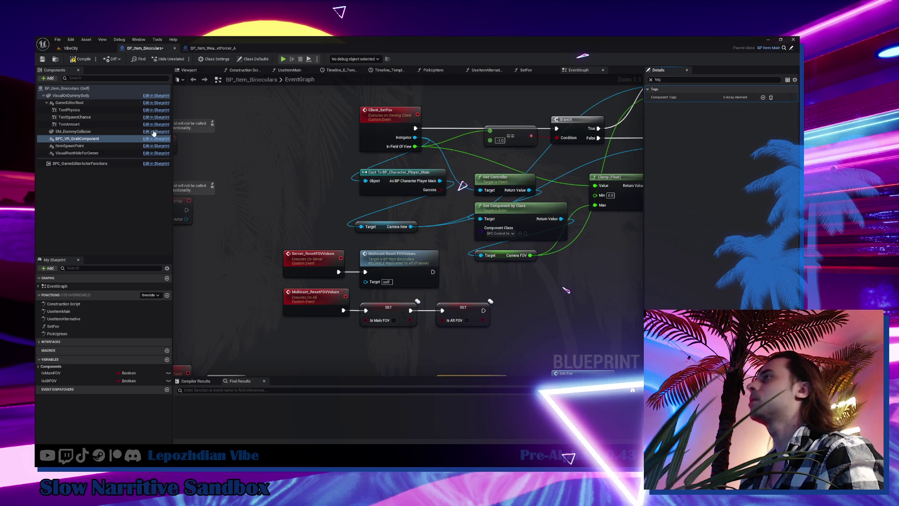
{"action": "left_click", "coordinate": [88, 152]}
{"action": "key", "text": "Up"}
{"action": "key", "text": "Up"}
{"action": "key", "text": "Up"}
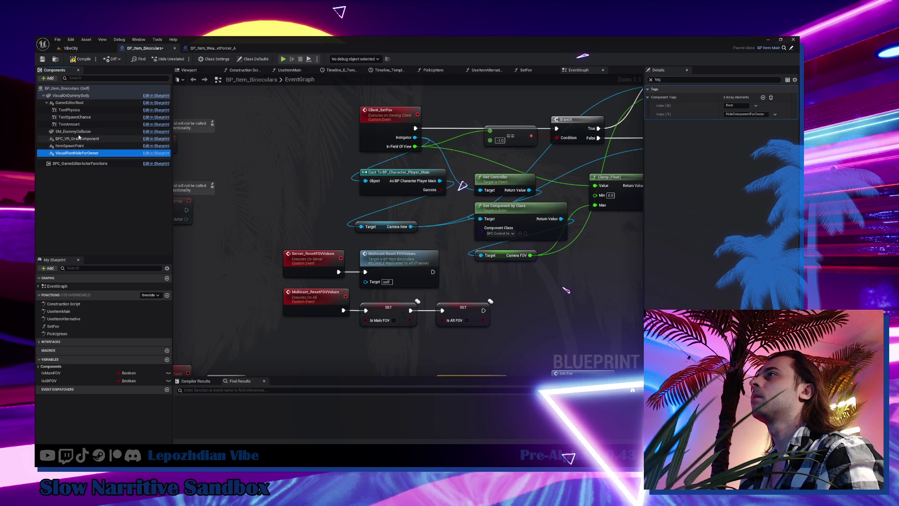
{"action": "left_click", "coordinate": [88, 152]}
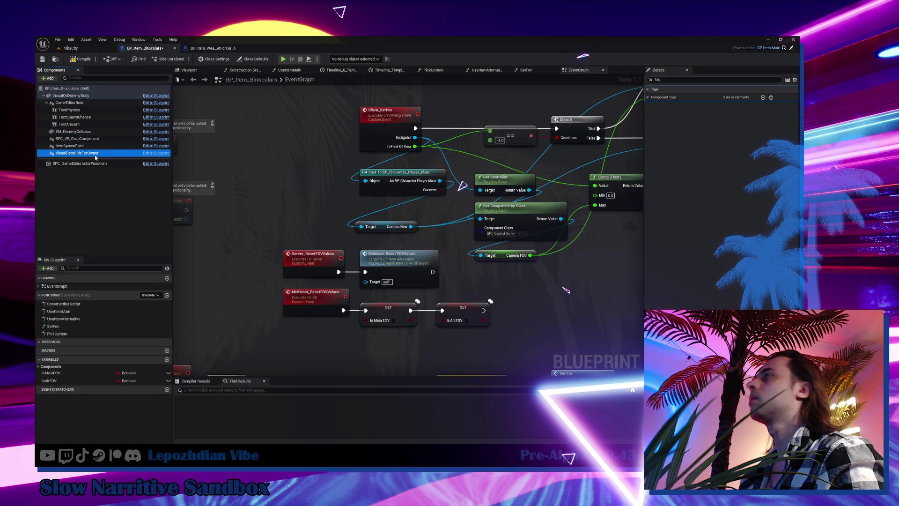
{"action": "left_click", "coordinate": [76, 61]}
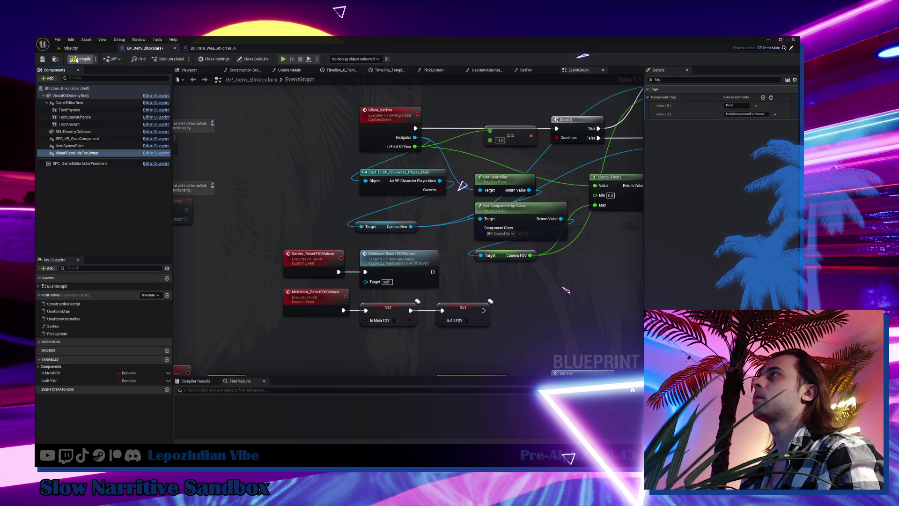
{"action": "left_click", "coordinate": [55, 59]}
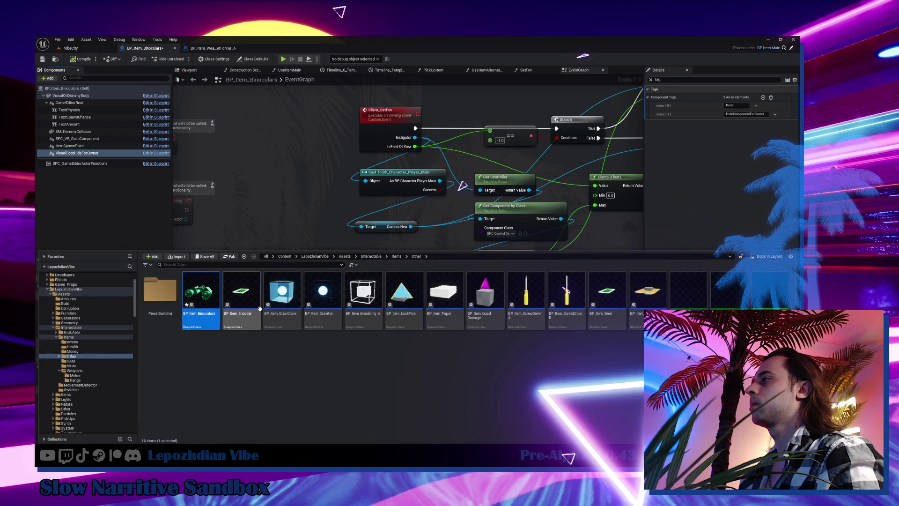
{"action": "left_click", "coordinate": [241, 287]}
Add HideComponentForOwner as BP_Item_Encoder's third actor tag, compile, and open BP_Item_GraviGlove
{"action": "double_click", "coordinate": [241, 286]}
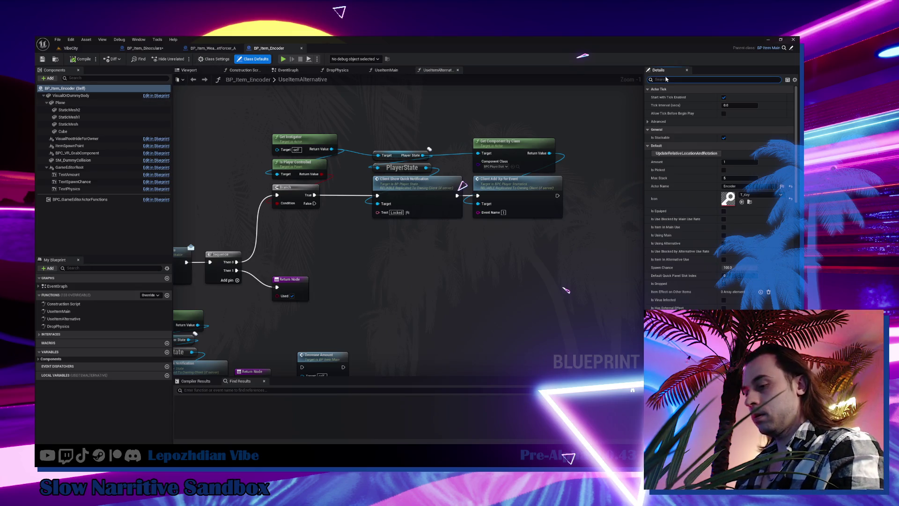
{"action": "type", "text": "tag"}
{"action": "left_click", "coordinate": [763, 105]}
{"action": "key", "text": "Return"}
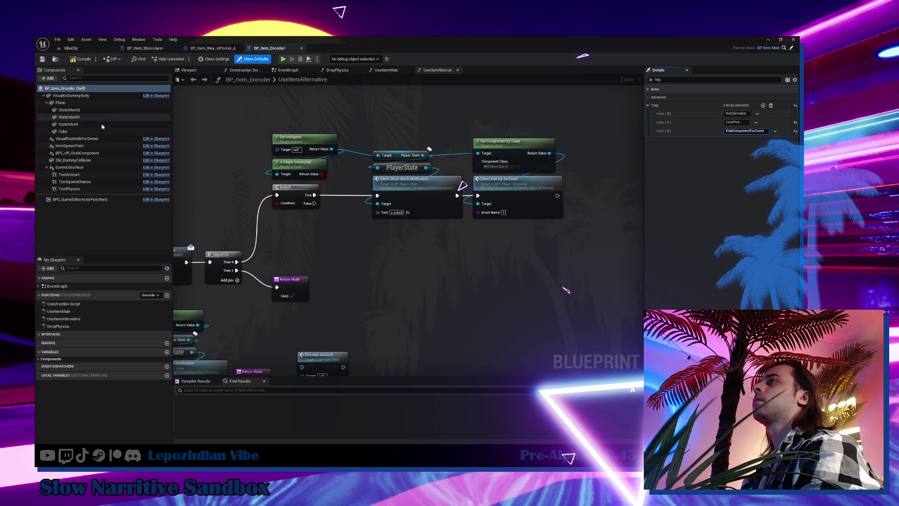
{"action": "left_click", "coordinate": [98, 141]}
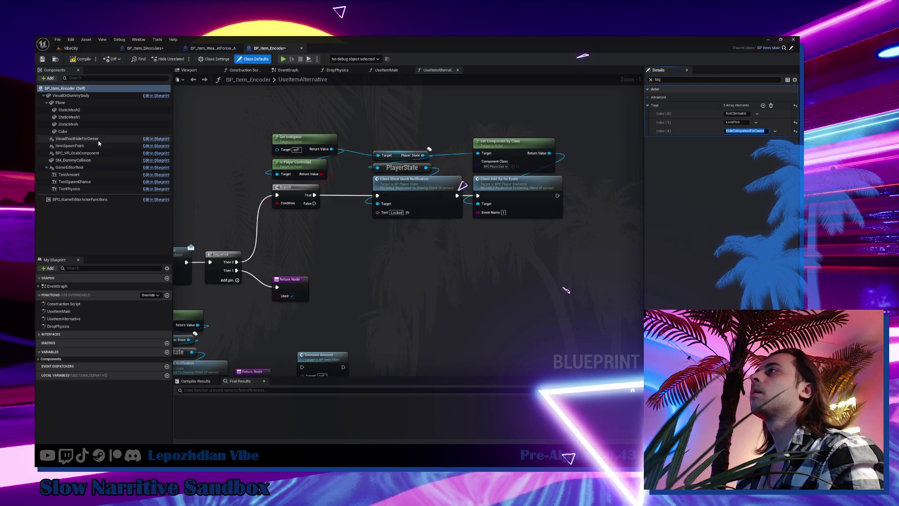
{"action": "left_click", "coordinate": [69, 62]}
{"action": "left_click", "coordinate": [55, 59]}
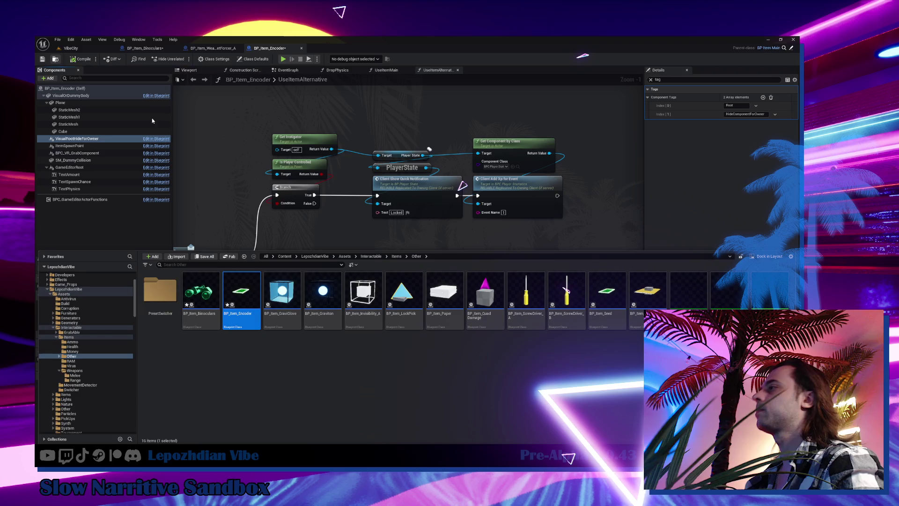
{"action": "double_click", "coordinate": [279, 289]}
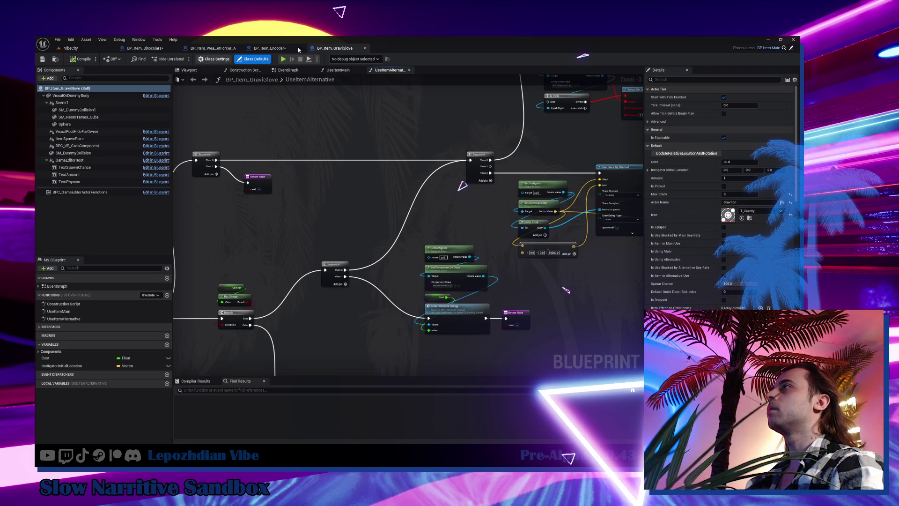
Add the HideComponentForOwner actor tag to BP_Item_GraviGlove and compile it
{"action": "type", "text": "tag"}
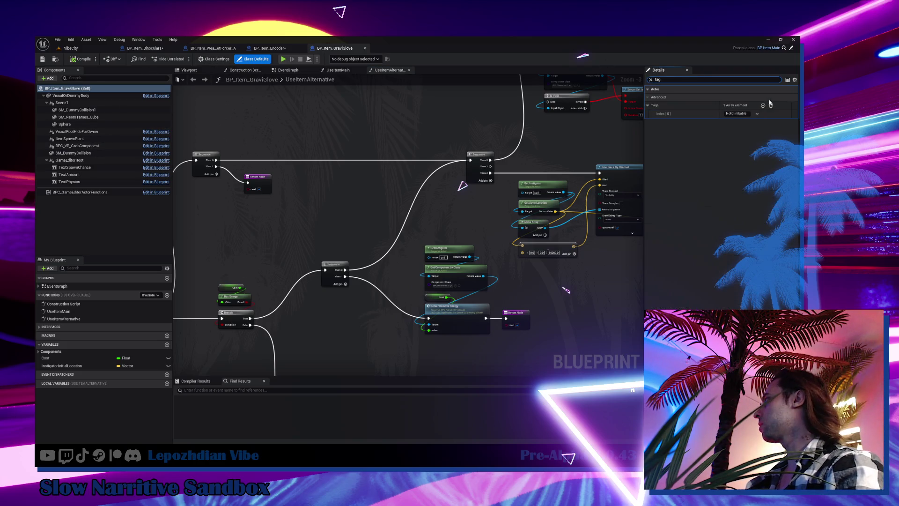
{"action": "left_click", "coordinate": [762, 105]}
{"action": "left_click", "coordinate": [744, 123]}
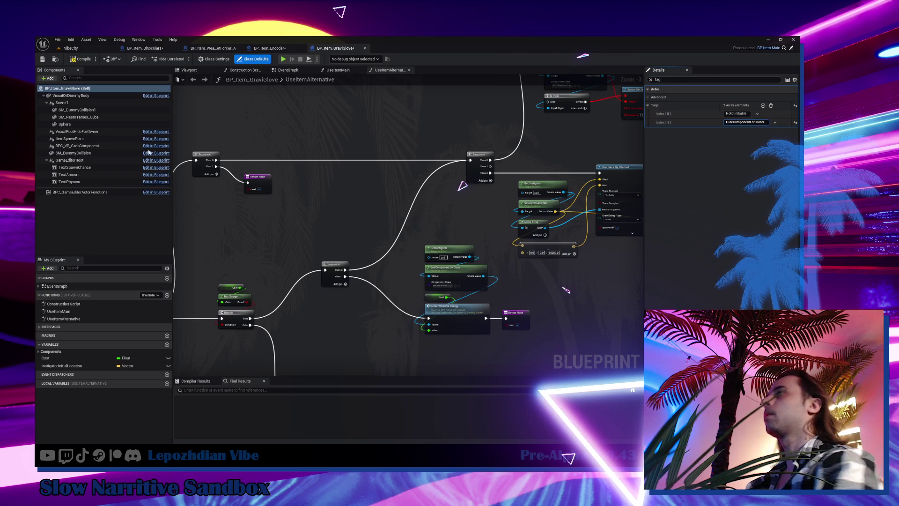
{"action": "left_click", "coordinate": [77, 131]}
{"action": "left_click", "coordinate": [83, 60]}
Open BP_Item_Graviton, add HideComponentForOwner after NotClimbable, then select BP_Item_Invisibility_A
{"action": "key", "text": "ctrl+space"}
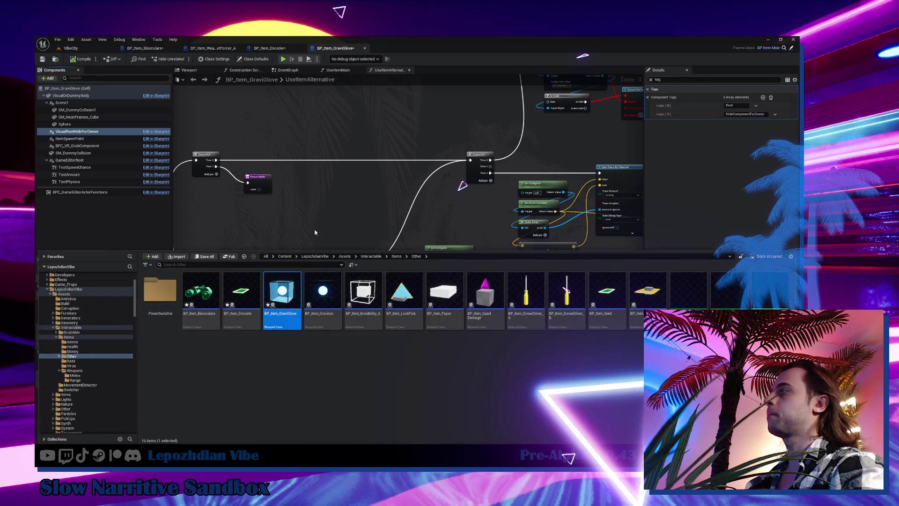
{"action": "left_click", "coordinate": [332, 291]}
{"action": "double_click", "coordinate": [332, 291]}
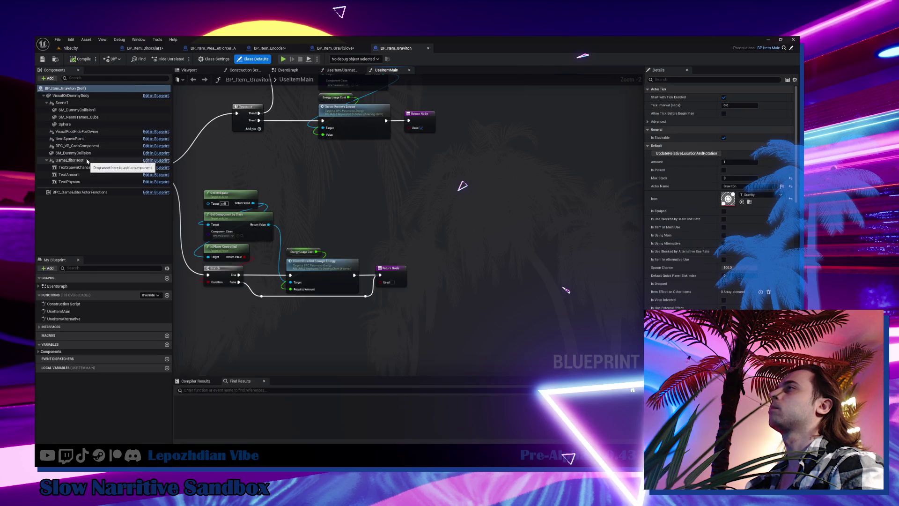
{"action": "left_click", "coordinate": [78, 132]}
{"action": "left_click", "coordinate": [708, 79]}
{"action": "type", "text": "tag"}
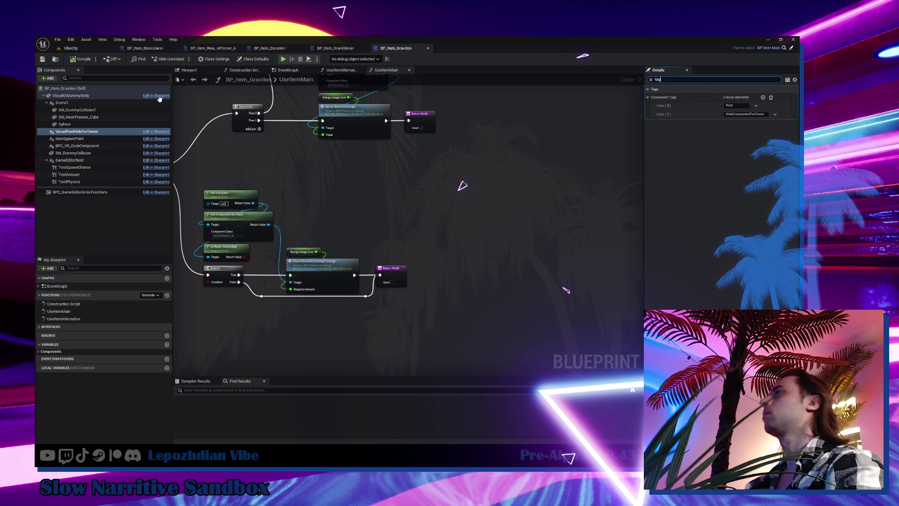
{"action": "left_click", "coordinate": [111, 89]}
{"action": "left_click", "coordinate": [763, 105]}
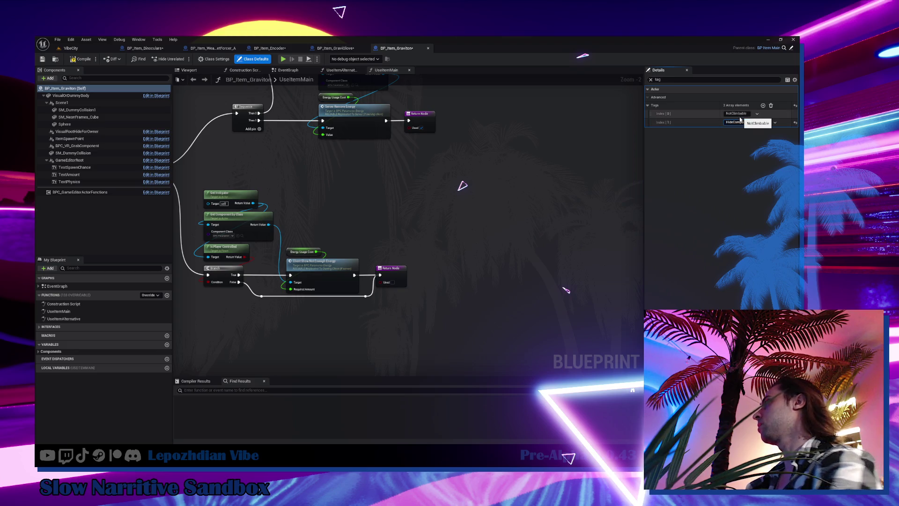
{"action": "key", "text": "ctrl+a"}
{"action": "key", "text": "ctrl+c"}
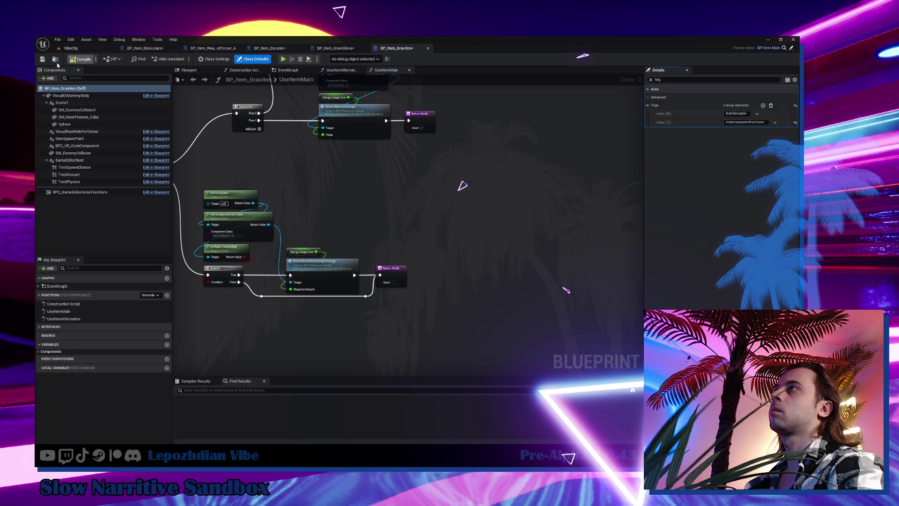
{"action": "left_click", "coordinate": [55, 59]}
{"action": "left_click", "coordinate": [363, 291]}
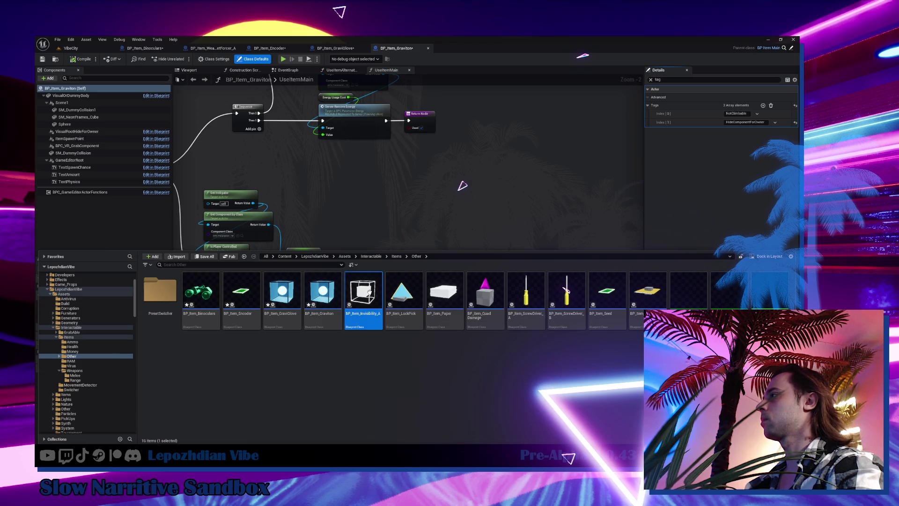
Open BP_Item_Invisibility_A and add a HideComponentForOwner actor tag
{"action": "double_click", "coordinate": [369, 293]}
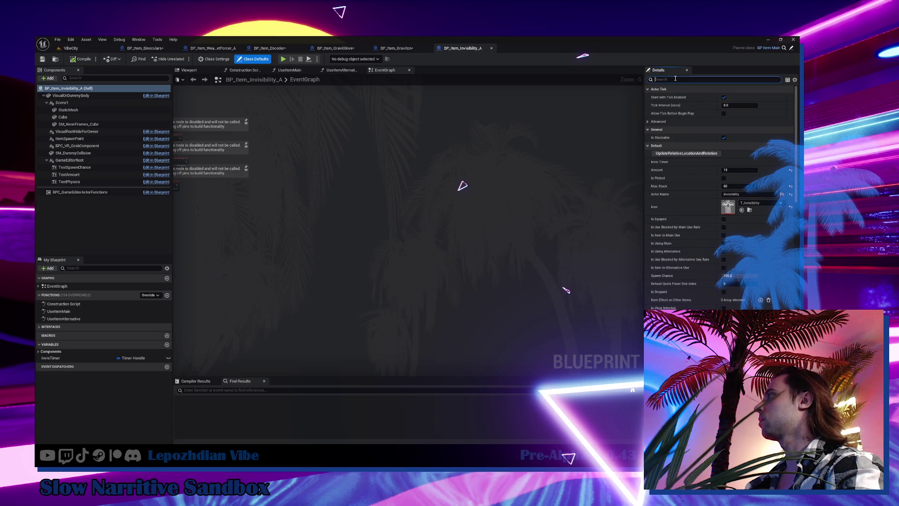
{"action": "type", "text": "tag"}
{"action": "left_click", "coordinate": [763, 106]}
{"action": "key", "text": "ctrl+v"}
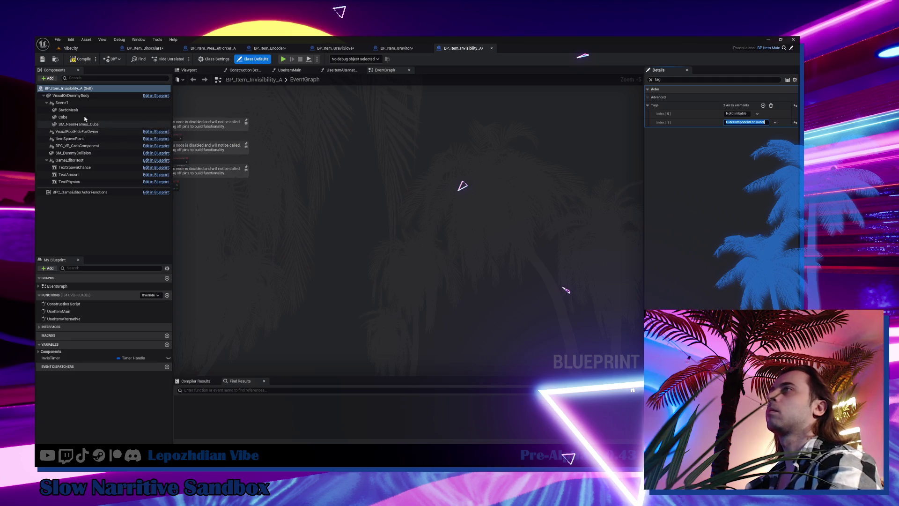
Nest Scene1 under VisualRootHideForOwner and check its component tags
{"action": "left_click", "coordinate": [78, 111]}
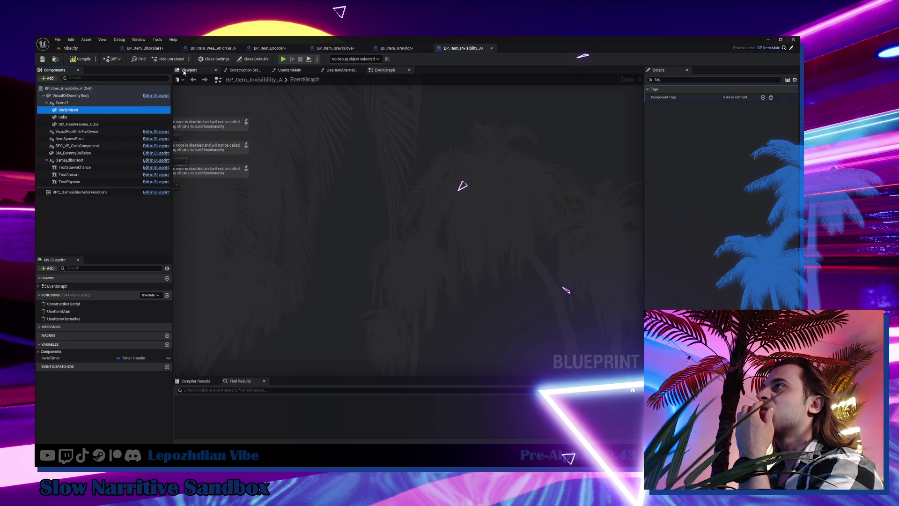
{"action": "left_click", "coordinate": [189, 70]}
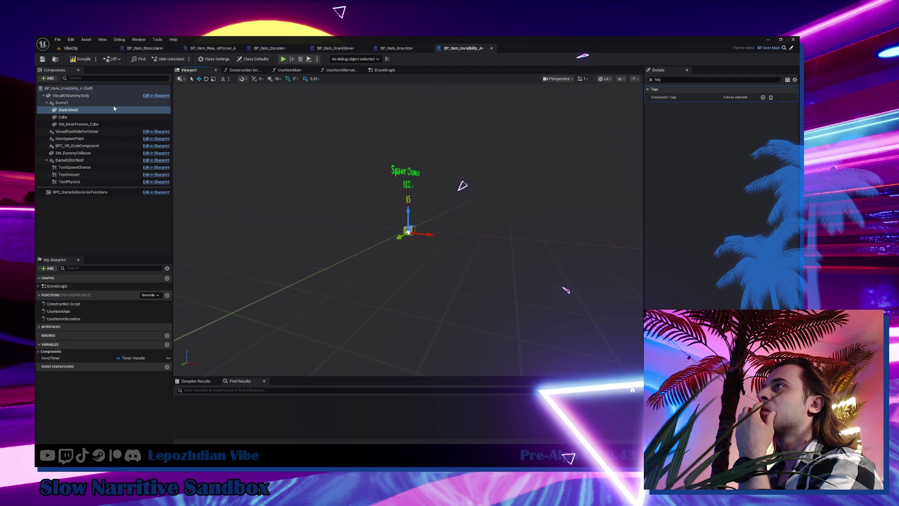
{"action": "left_click", "coordinate": [83, 111]}
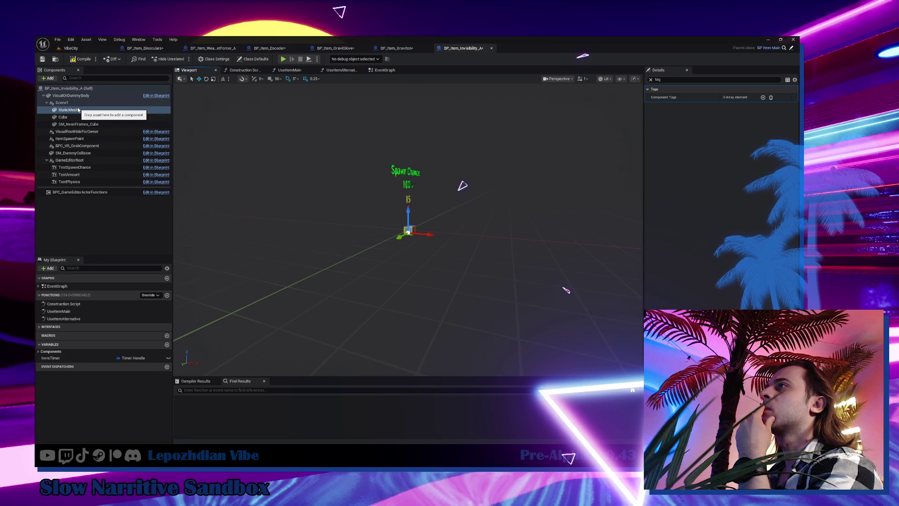
{"action": "mouse_move", "coordinate": [81, 109]}
{"action": "left_mouse_down"}
{"action": "mouse_move", "coordinate": [91, 124]}
{"action": "mouse_move", "coordinate": [79, 111]}
{"action": "mouse_move", "coordinate": [81, 131]}
{"action": "left_mouse_up"}
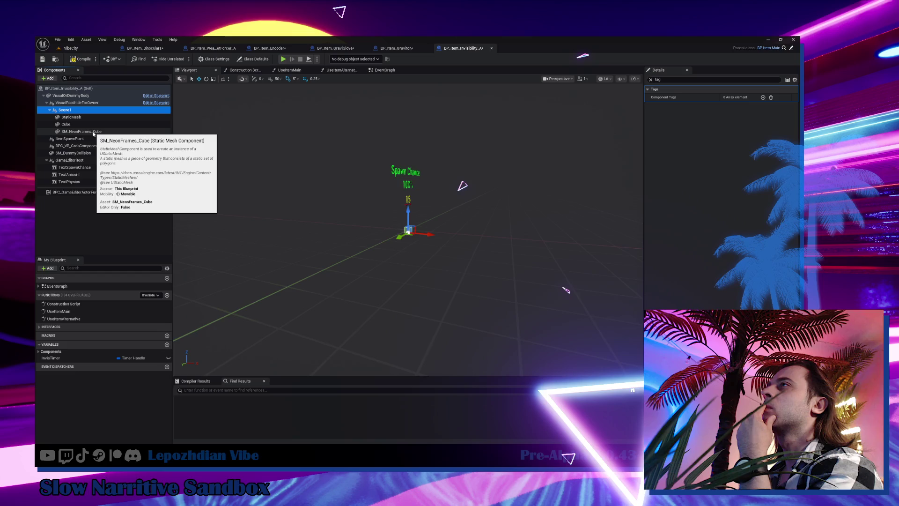
{"action": "left_click", "coordinate": [82, 131]}
{"action": "left_click", "coordinate": [77, 103]}
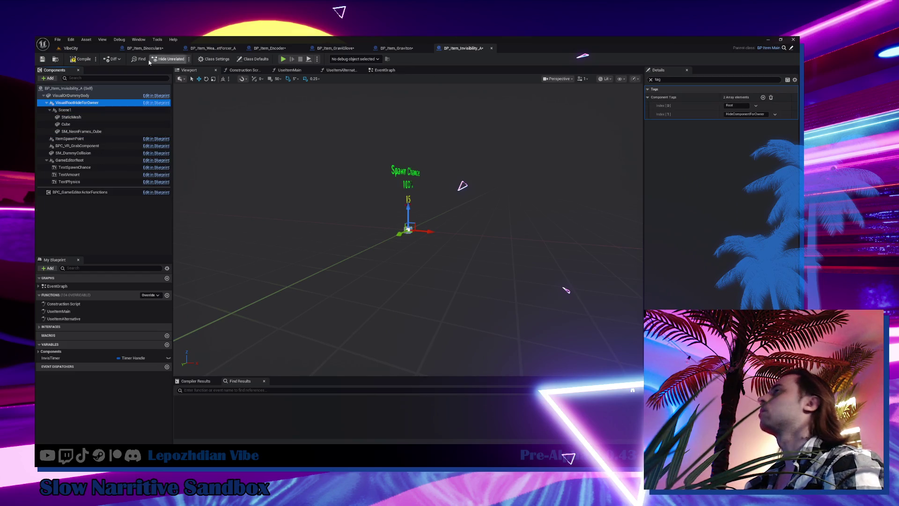
Compile and save BP_Item_Invisibility_A
{"action": "left_click", "coordinate": [254, 59]}
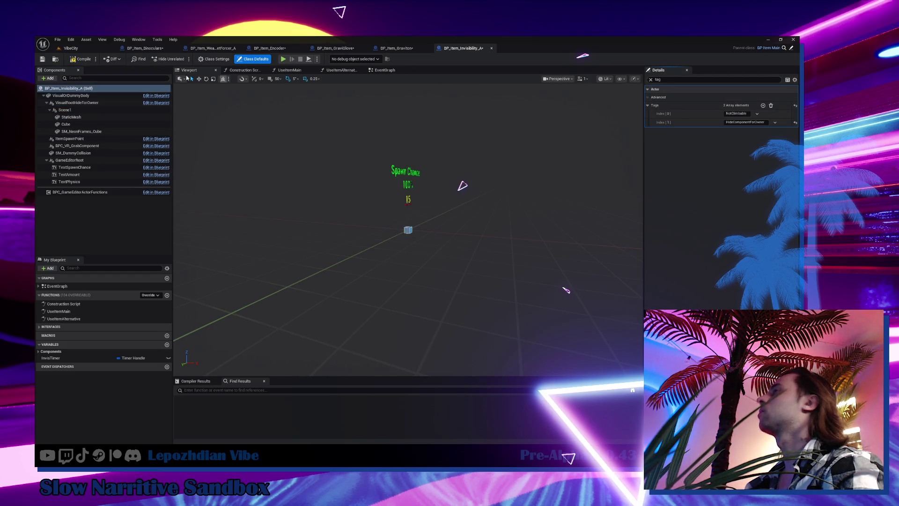
{"action": "left_click", "coordinate": [80, 59]}
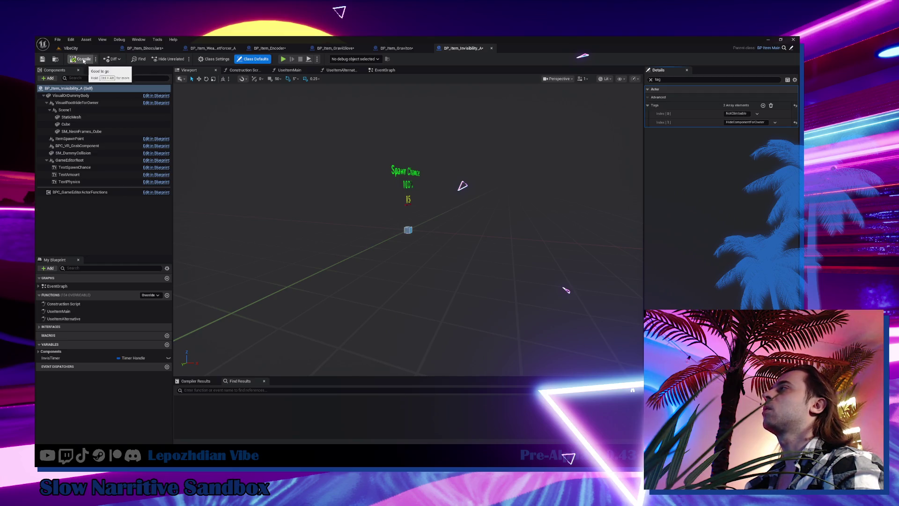
{"action": "left_click", "coordinate": [42, 58]}
Return to the VibeCity level and save all modified assets
{"action": "left_click_drag", "start_coordinate": [377, 188], "coordinate": [376, 129]}
{"action": "left_click", "coordinate": [70, 48]}
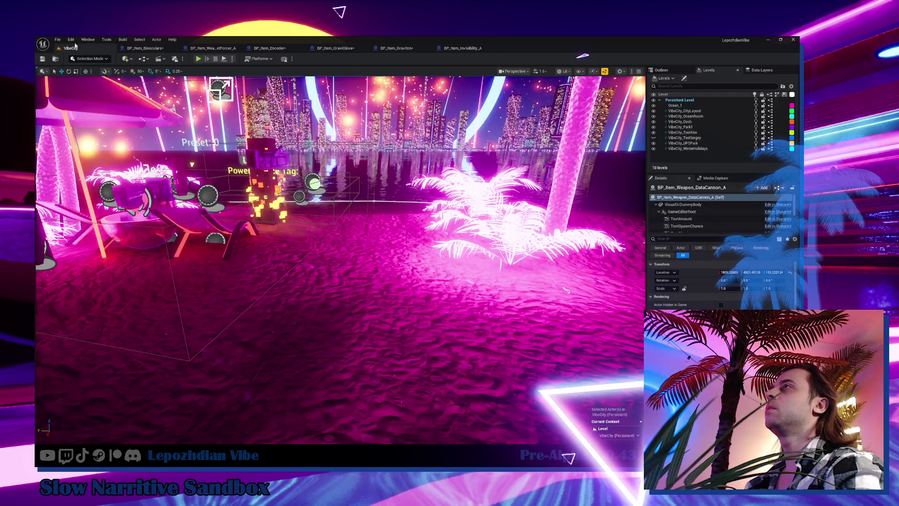
{"action": "left_click", "coordinate": [57, 40]}
{"action": "left_click", "coordinate": [91, 125]}
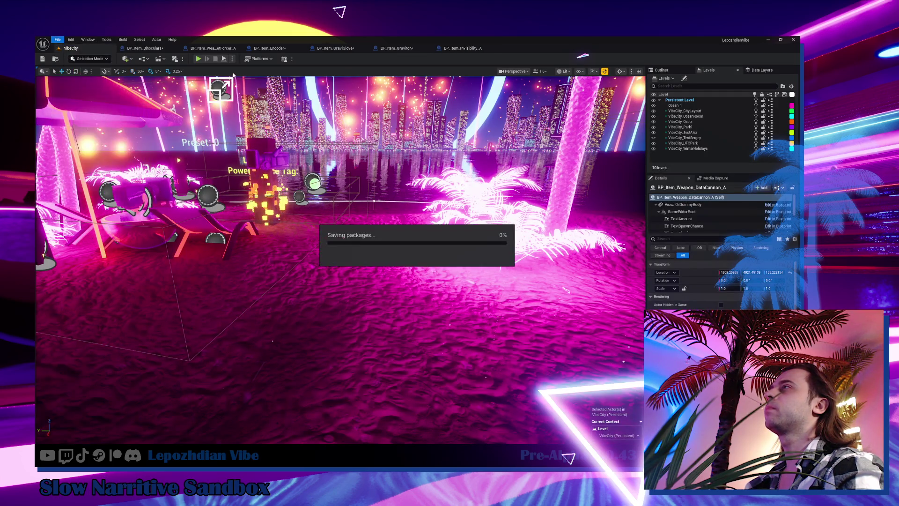
Start a play test and add the Invisibility item via Cheat Codes > Add Item
{"action": "left_click", "coordinate": [199, 59]}
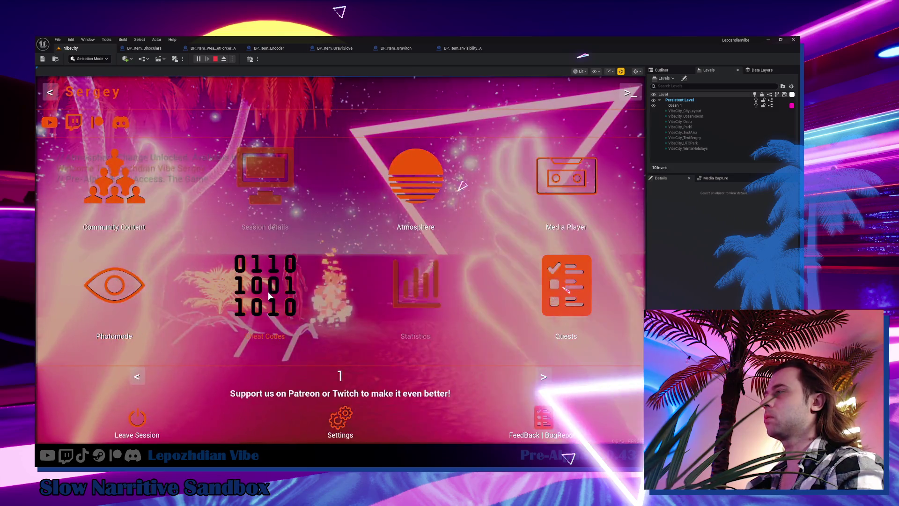
{"action": "left_click", "coordinate": [268, 292]}
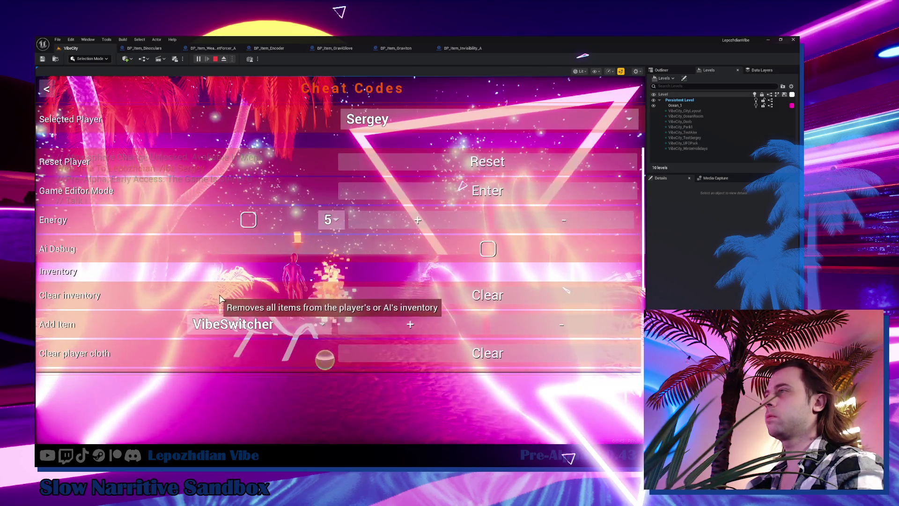
{"action": "scroll", "coordinate": [281, 300], "scroll_direction": "down", "scroll_amount": 2}
{"action": "left_click", "coordinate": [301, 281]}
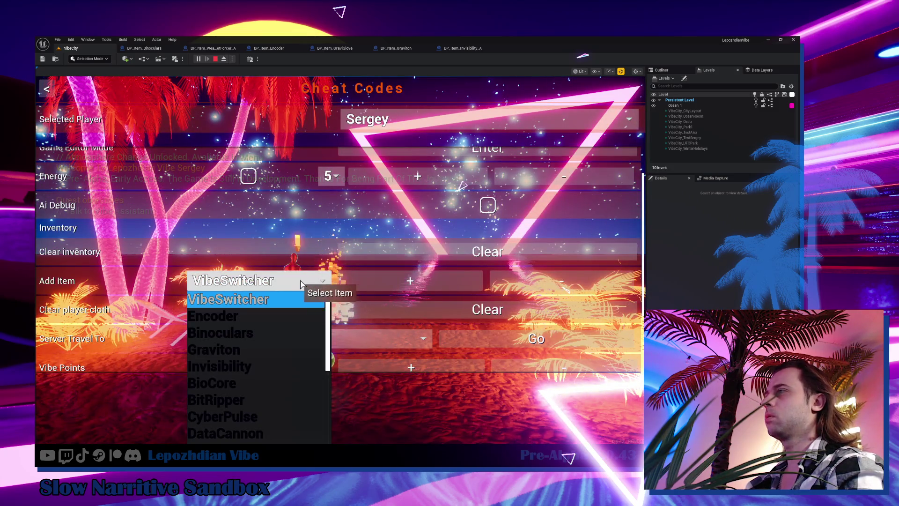
{"action": "left_click", "coordinate": [245, 365]}
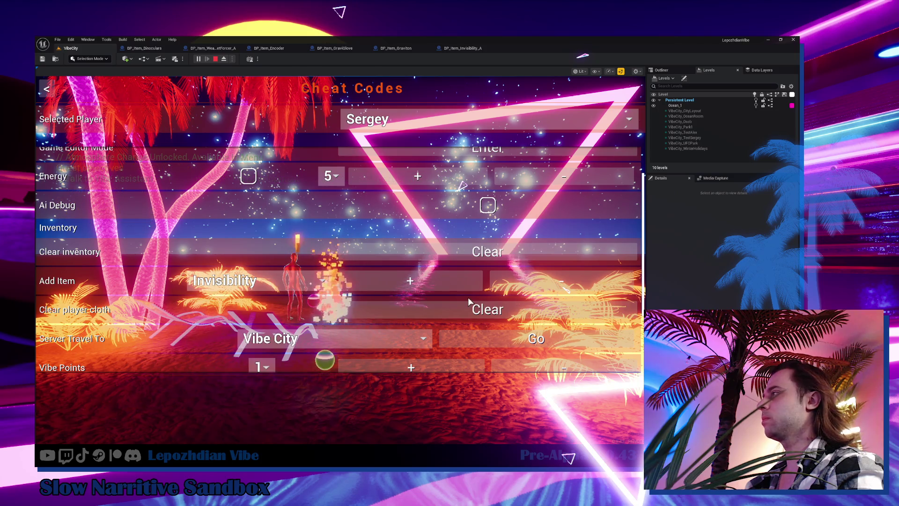
{"action": "left_click", "coordinate": [459, 273]}
{"action": "key", "text": "Escape"}
Talk to the red character, end the conversation, and switch to the Obsidian notes
{"action": "key", "text": "w"}
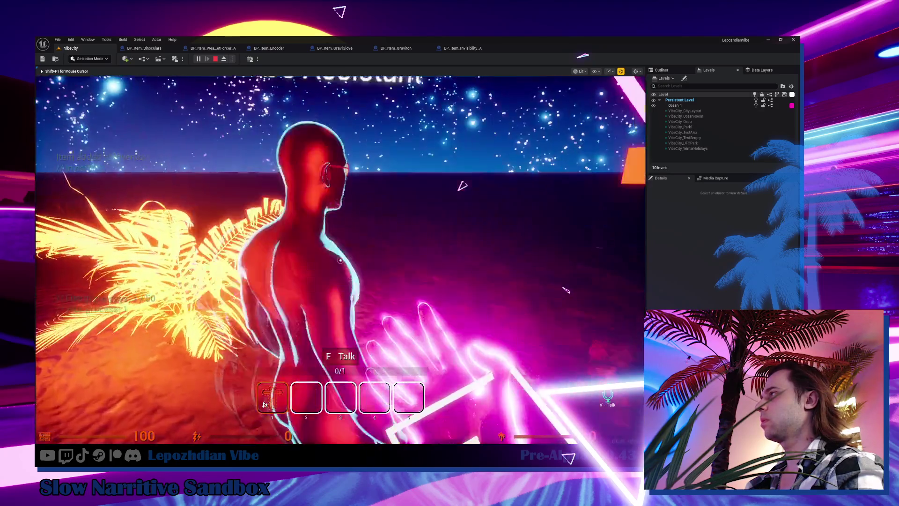
{"action": "key", "text": "f"}
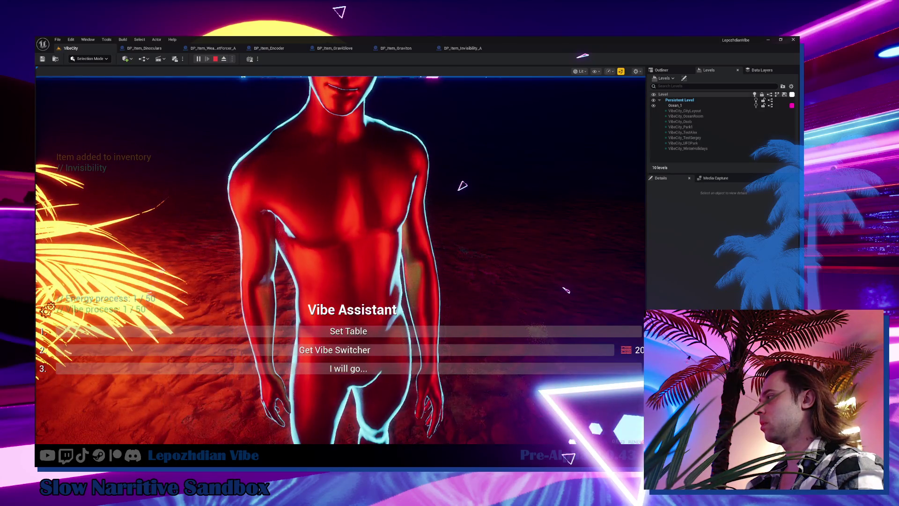
{"action": "left_click", "coordinate": [363, 367]}
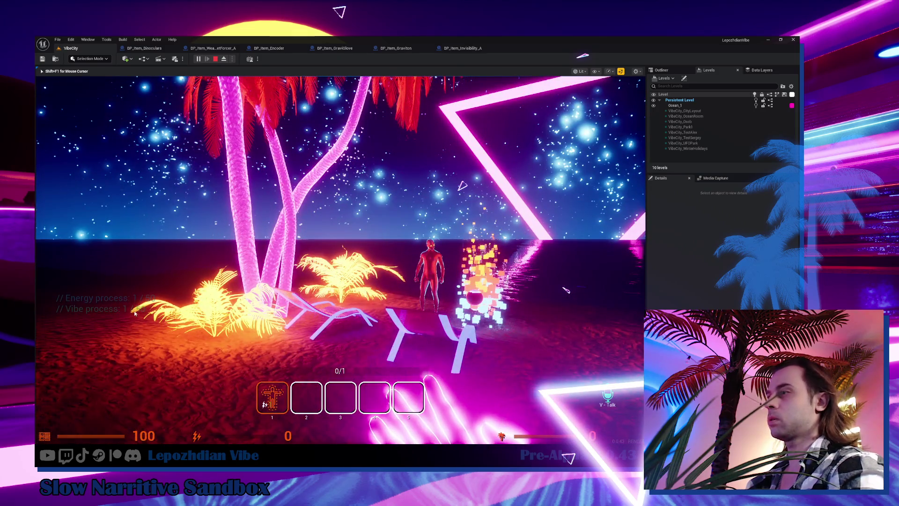
{"action": "key", "text": "alt+Tab"}
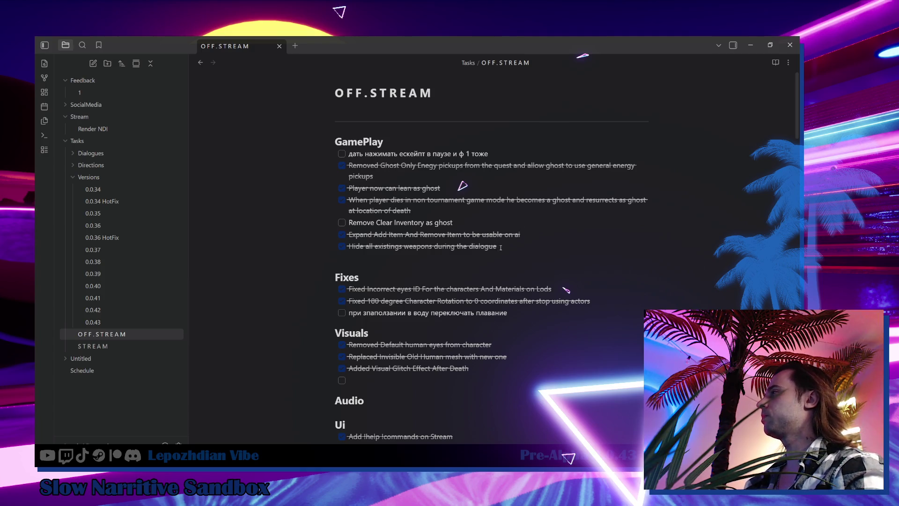
Move the task 'Hide all existings weapons during the dialogue' from GamePlay to under Visuals
{"action": "key", "text": "shift+End"}
{"action": "key", "text": "Delete"}
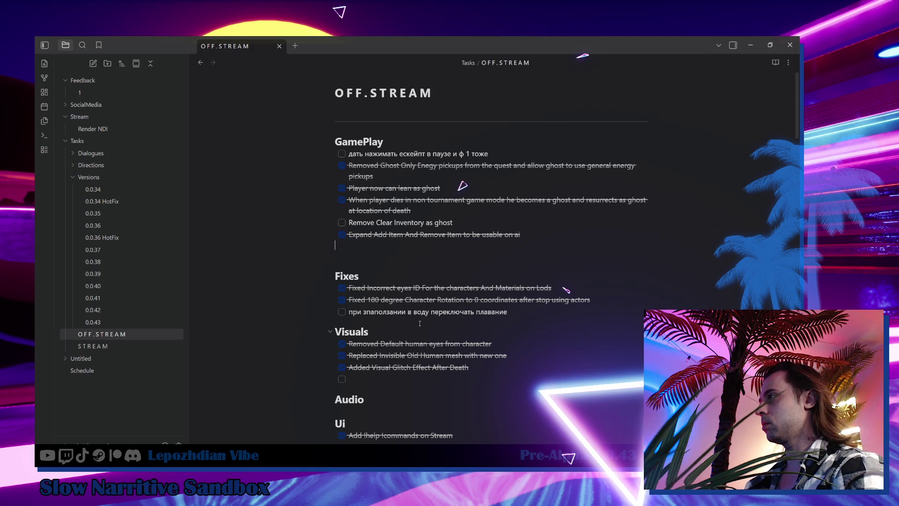
{"action": "scroll", "coordinate": [437, 367], "scroll_direction": "down", "scroll_amount": 1}
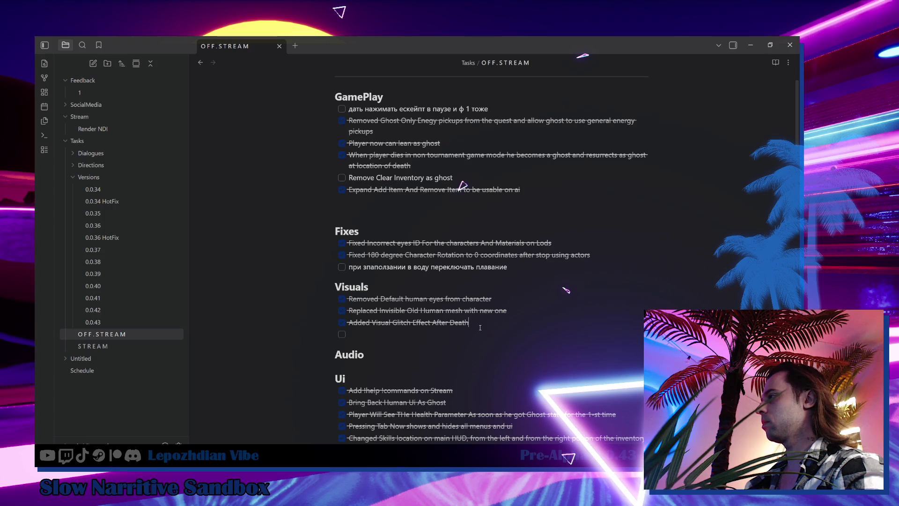
{"action": "type", "text": "- [x] Hide all existings weapons during the dialogue"}
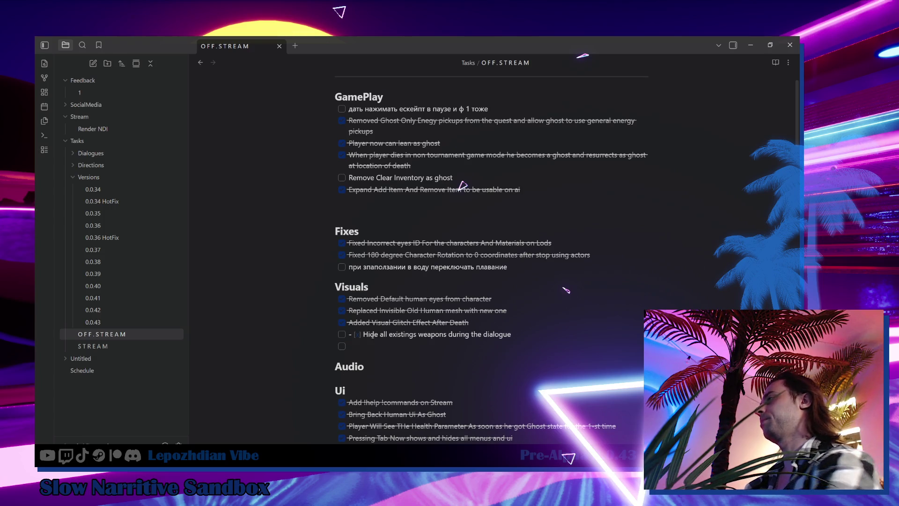
Fix the pasted task's checkbox markdown, mark it done, and delete the empty line
{"action": "key", "text": "BackSpace"}
{"action": "key", "text": "BackSpace"}
{"action": "key", "text": "BackSpace"}
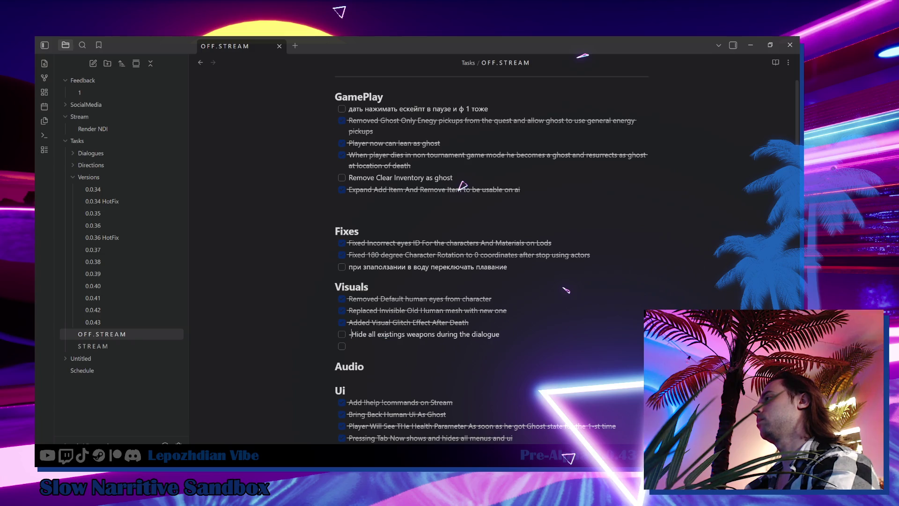
{"action": "left_click", "coordinate": [362, 335]}
{"action": "key", "text": "ctrl+Return"}
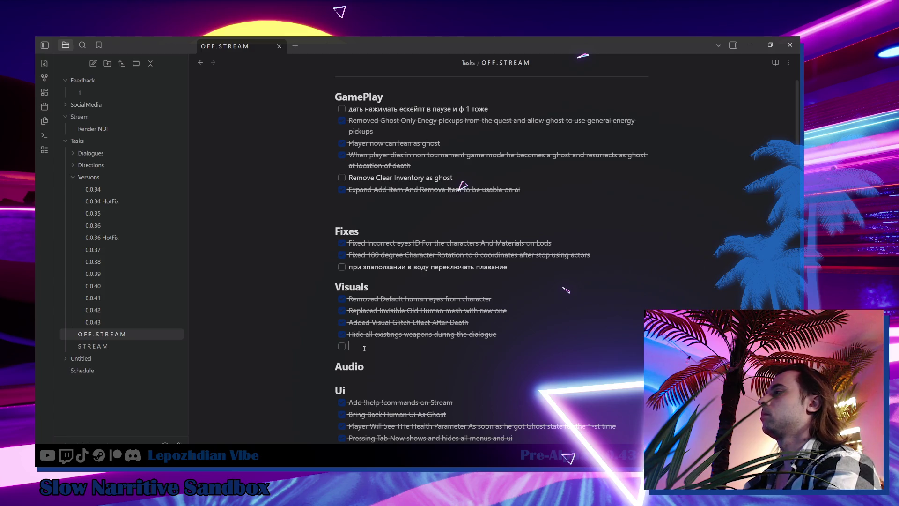
{"action": "key", "text": "BackSpace"}
{"action": "key", "text": "BackSpace"}
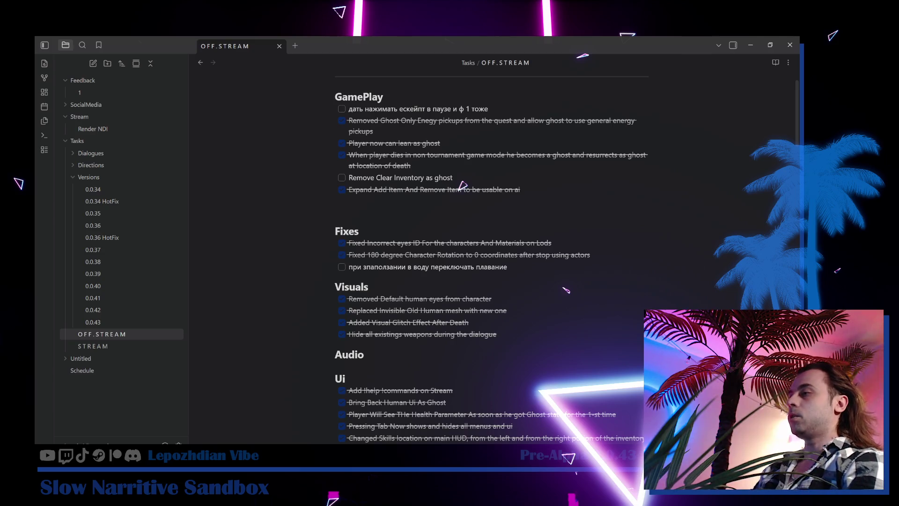
{"action": "key", "text": "alt+Tab"}
Return to the VibeCity level editor and dismiss the file options without saving
{"action": "left_click", "coordinate": [84, 48]}
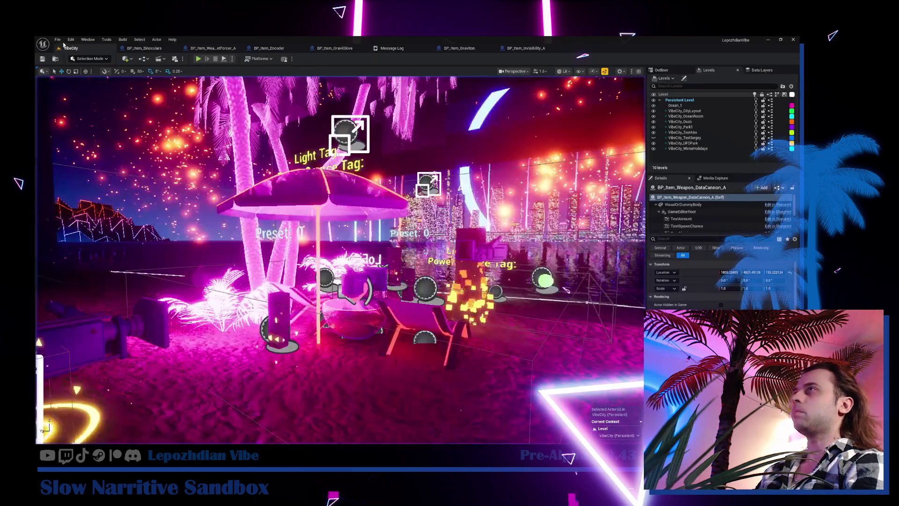
{"action": "left_click", "coordinate": [57, 39]}
{"action": "left_click", "coordinate": [199, 61]}
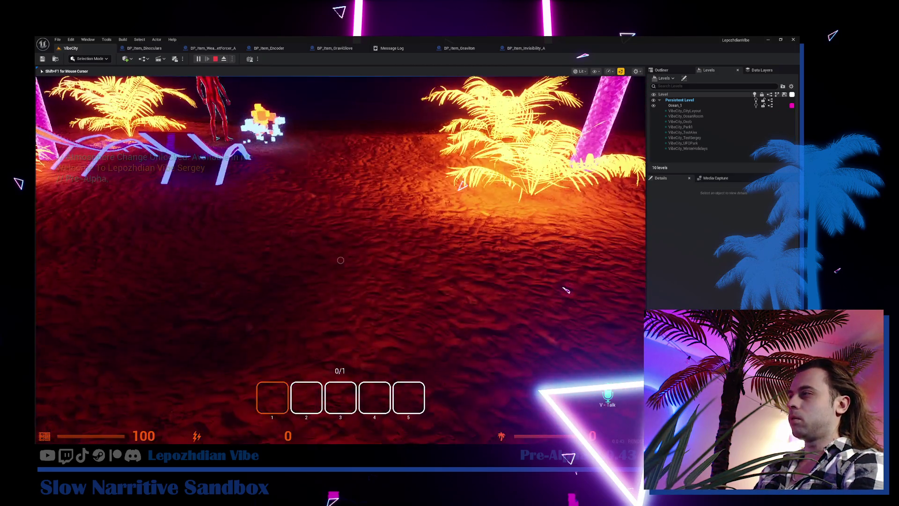
In play mode, switch to hotbar slot 5, pick up the floor item and MiniForce, and use it to level up
{"action": "key", "text": "5"}
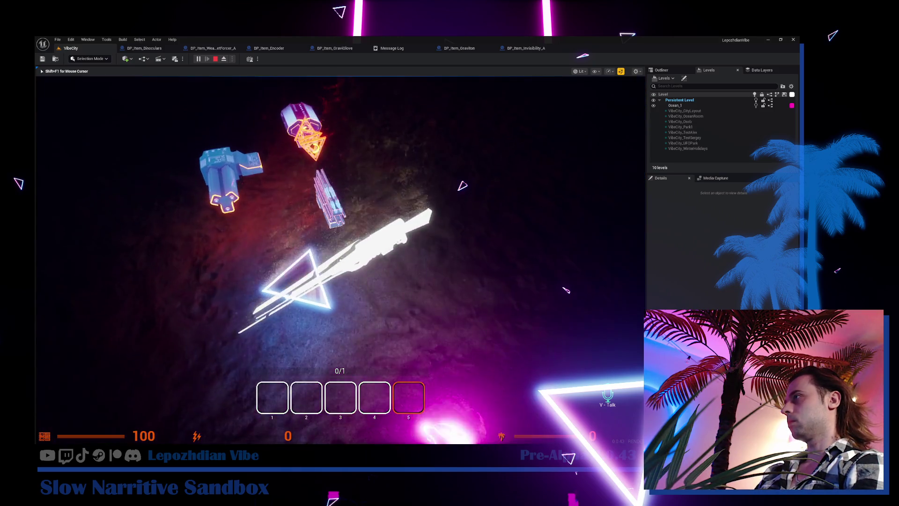
{"action": "key", "text": "1"}
{"action": "key", "text": "e"}
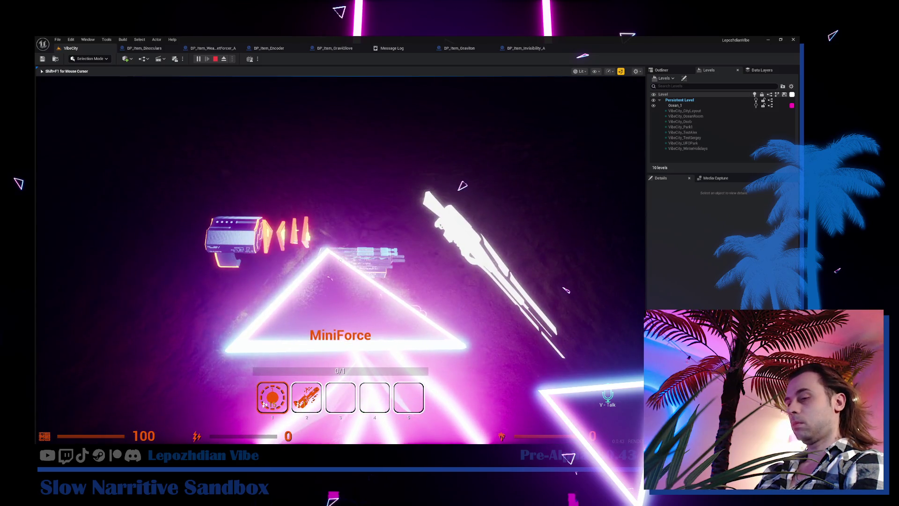
{"action": "key", "text": "e"}
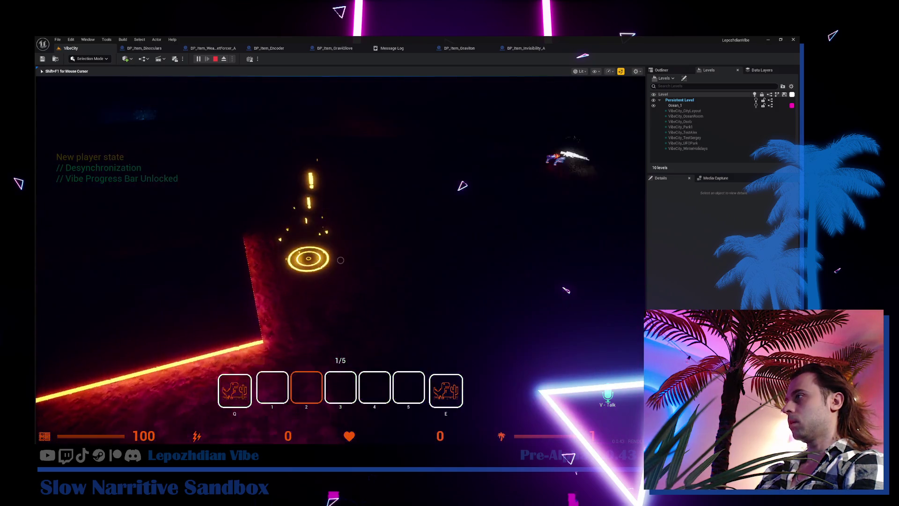
Cycle through hotbar slots 2 and 3, then stop testing and go back to the task notes
{"action": "key", "text": "2"}
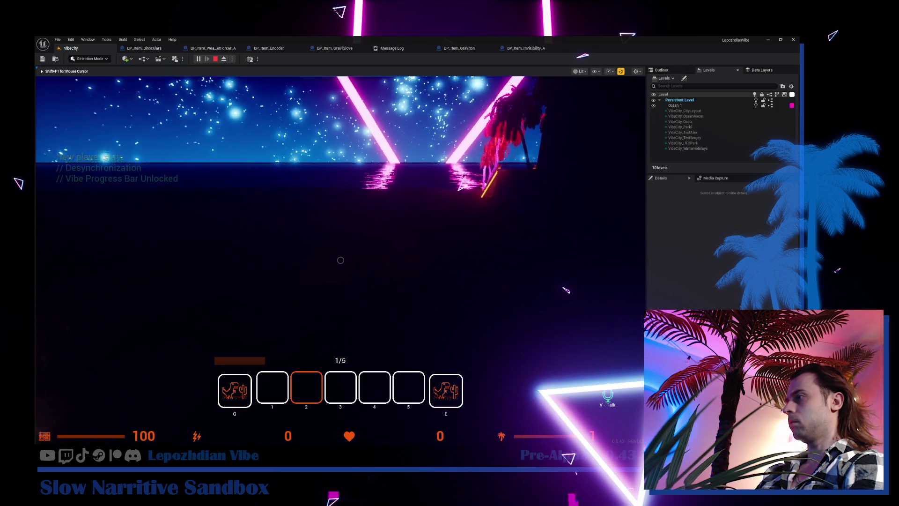
{"action": "scroll", "coordinate": [340, 260], "scroll_direction": "down", "scroll_amount": 3}
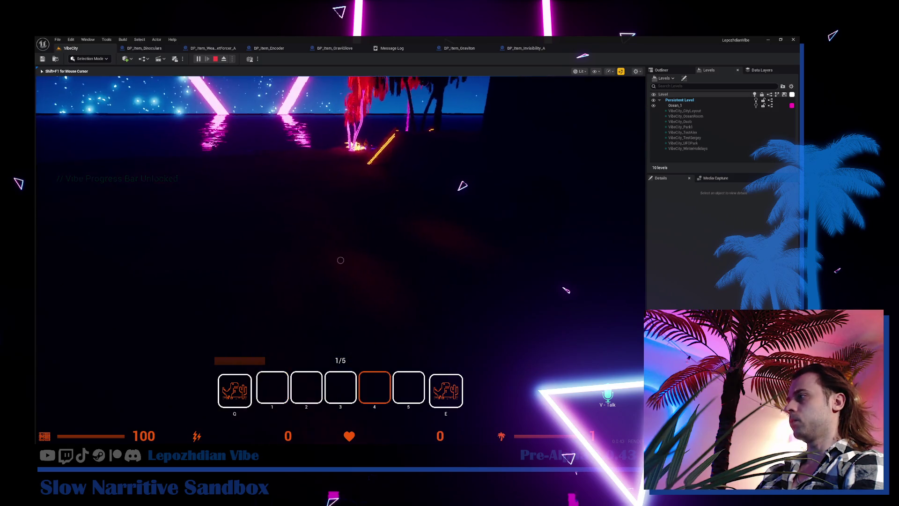
{"action": "key", "text": "3"}
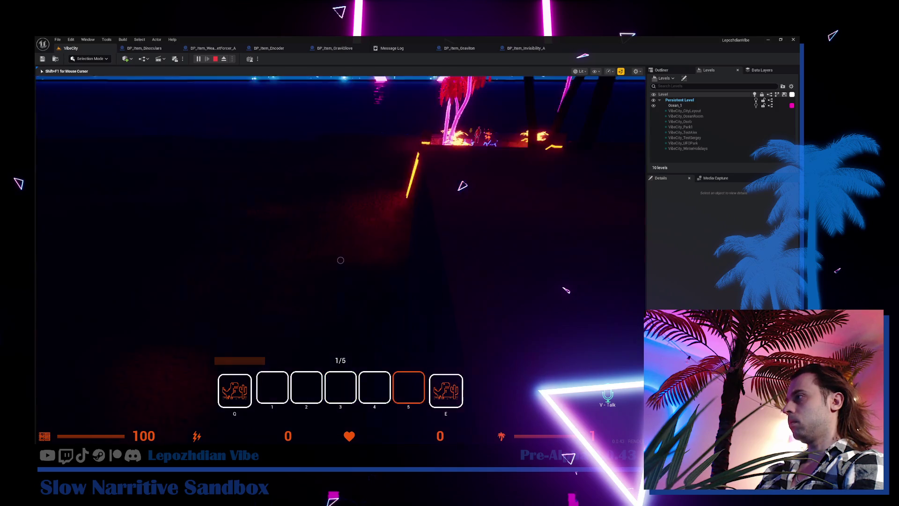
{"action": "scroll", "coordinate": [341, 260], "scroll_direction": "down", "scroll_amount": 3}
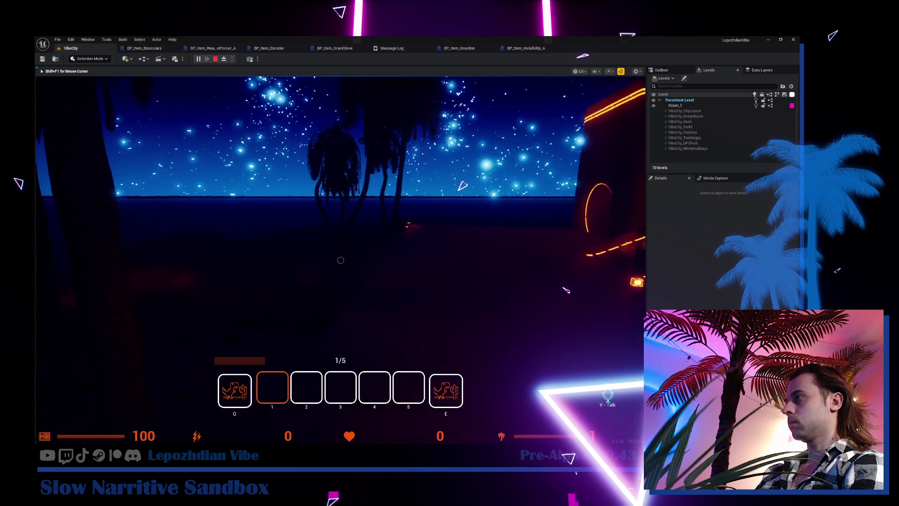
{"action": "key", "text": "alt+Tab"}
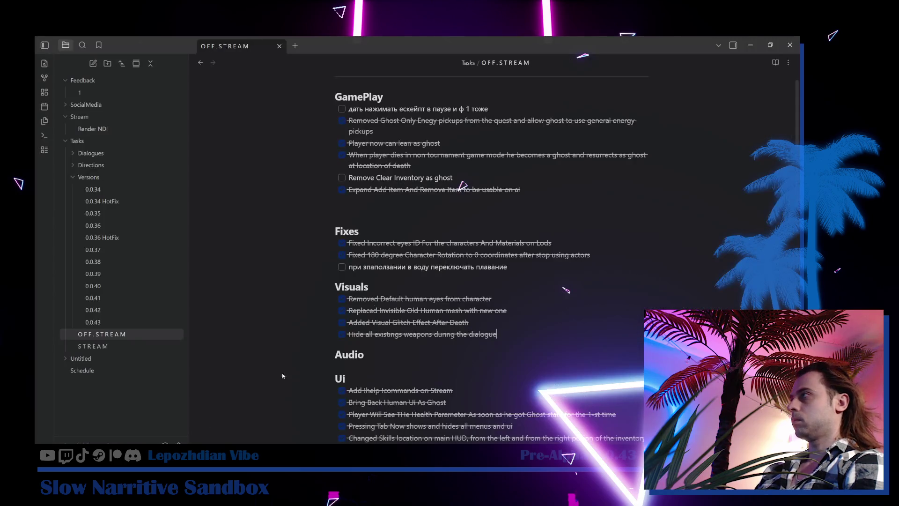
Check off the Clear Inventory ghost task and insert '/' between Remove and Clear
{"action": "left_click", "coordinate": [341, 178]}
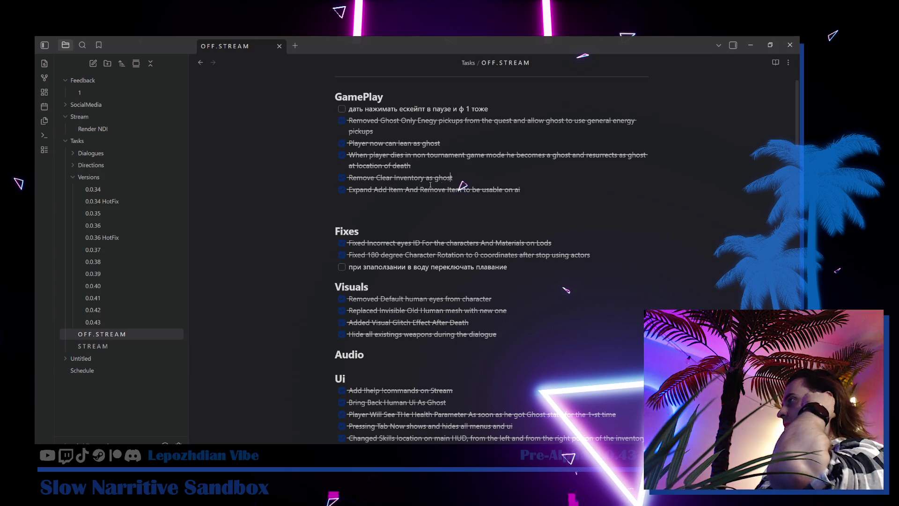
{"action": "left_click", "coordinate": [378, 178]}
{"action": "type", "text": "/"}
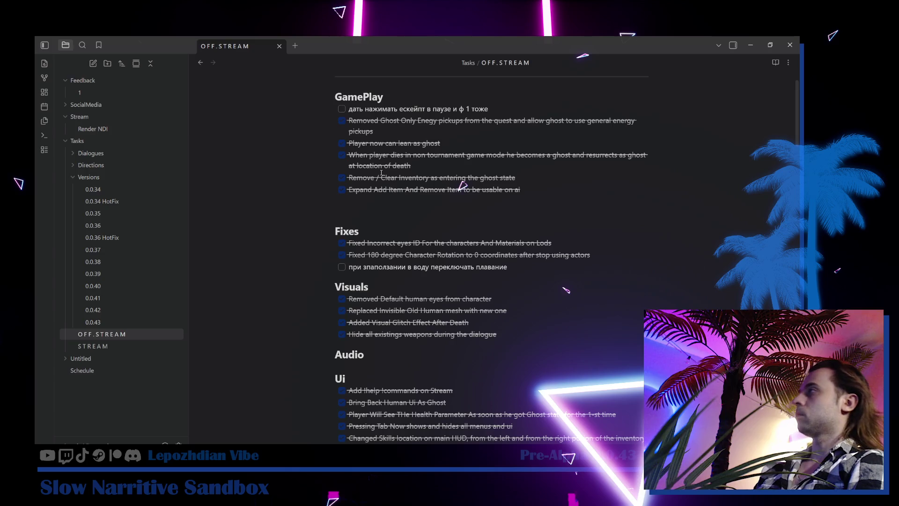
Move the unfinished escape-in-pause GamePlay task into the backlog list
{"action": "scroll", "coordinate": [443, 203], "scroll_direction": "down", "scroll_amount": 2}
{"action": "scroll", "coordinate": [454, 149], "scroll_direction": "up", "scroll_amount": 2}
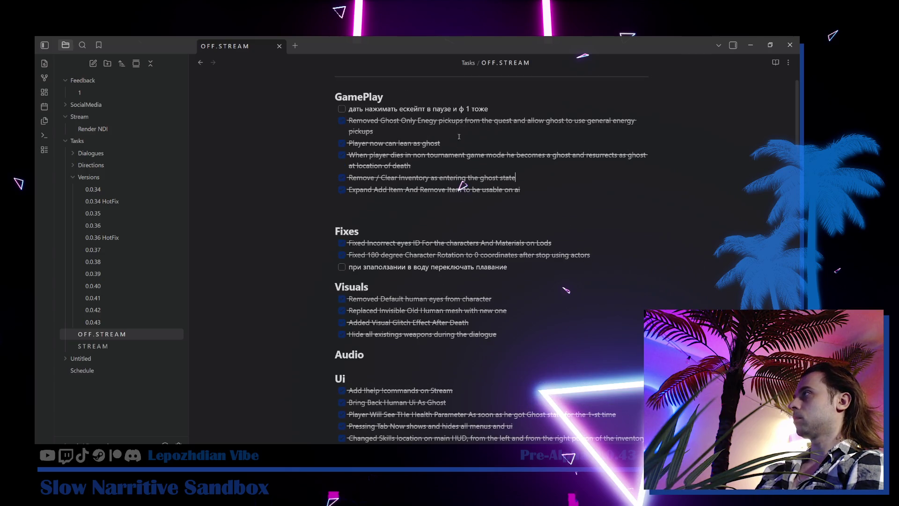
{"action": "left_click", "coordinate": [303, 105]}
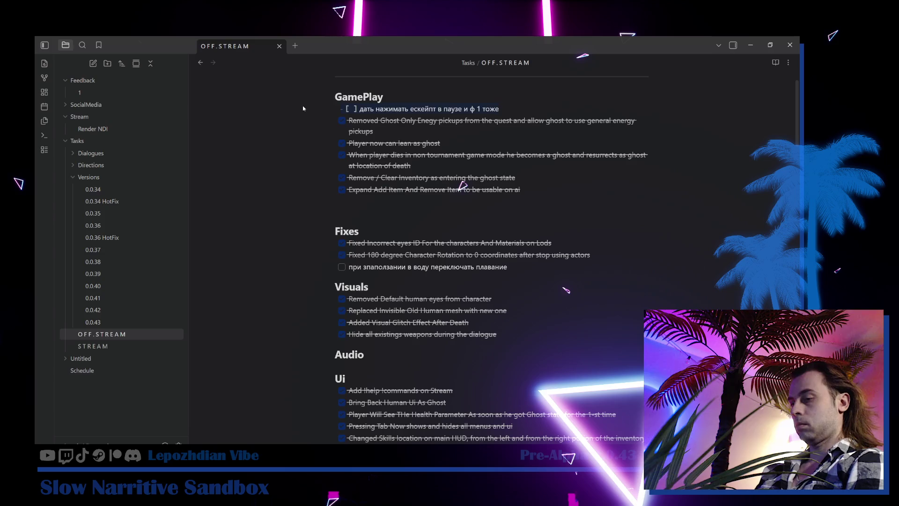
{"action": "scroll", "coordinate": [419, 216], "scroll_direction": "down", "scroll_amount": 6}
{"action": "scroll", "coordinate": [419, 216], "scroll_direction": "up", "scroll_amount": 7}
{"action": "scroll", "coordinate": [411, 310], "scroll_direction": "down", "scroll_amount": 12}
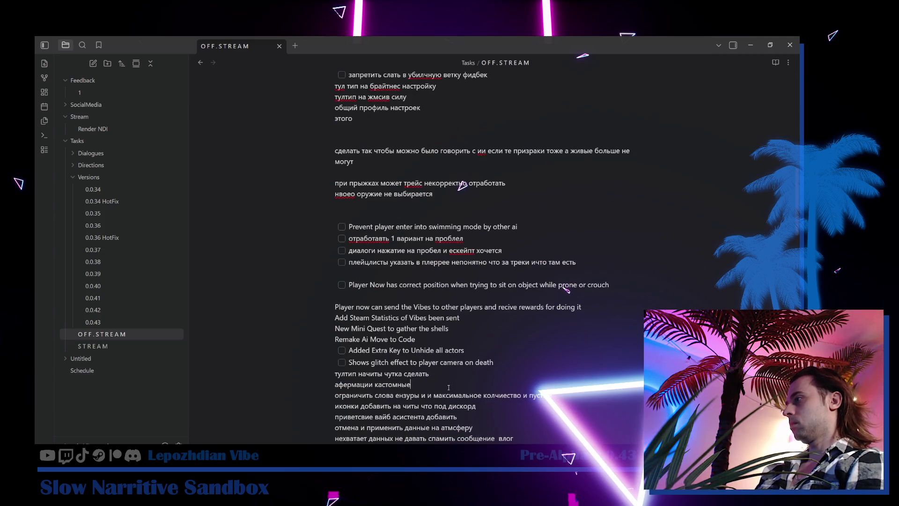
{"action": "key", "text": "Return"}
{"action": "type", "text": "дать нажимать ескейпт в паузе и ф 1 тоже"}
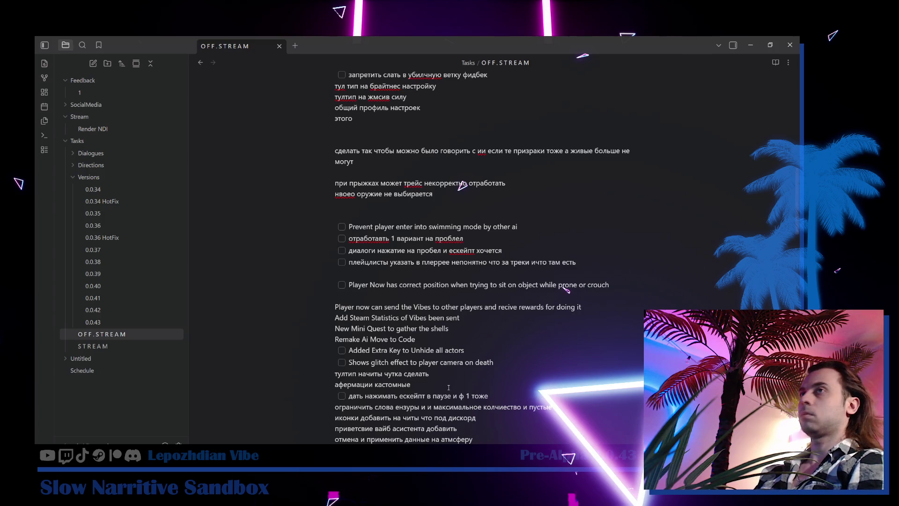
{"action": "scroll", "coordinate": [448, 387], "scroll_direction": "up", "scroll_amount": 5}
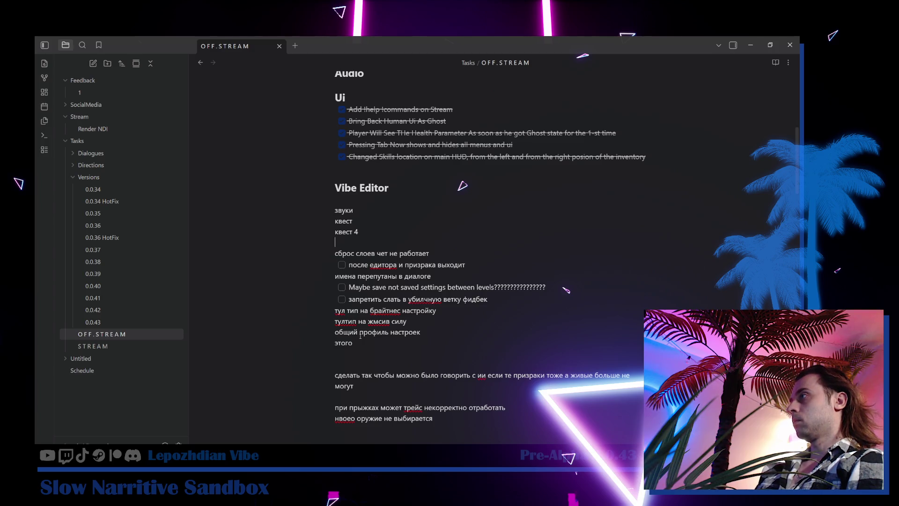
{"action": "scroll", "coordinate": [380, 231], "scroll_direction": "up", "scroll_amount": 3}
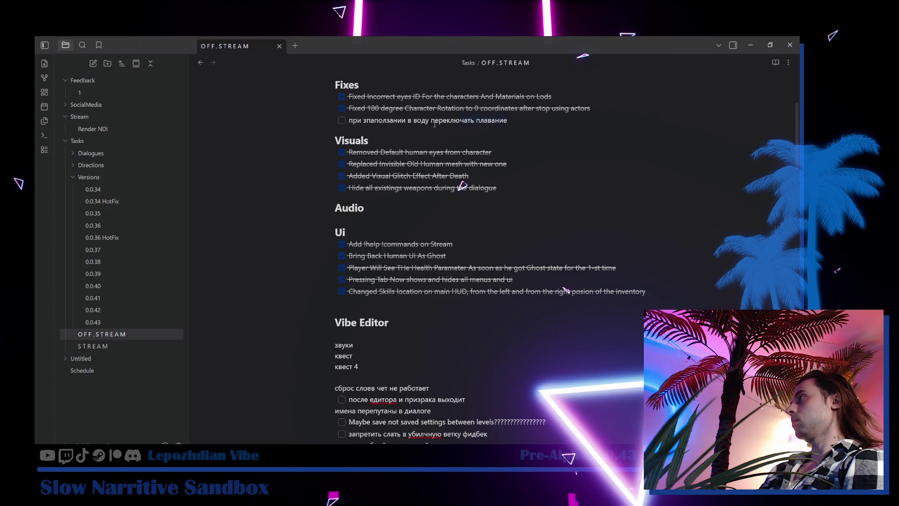
Move the unfinished swimming task from Fixes onto a new line below 'афермации кастомные'
{"action": "key", "text": "shift+End"}
{"action": "key", "text": "BackSpace"}
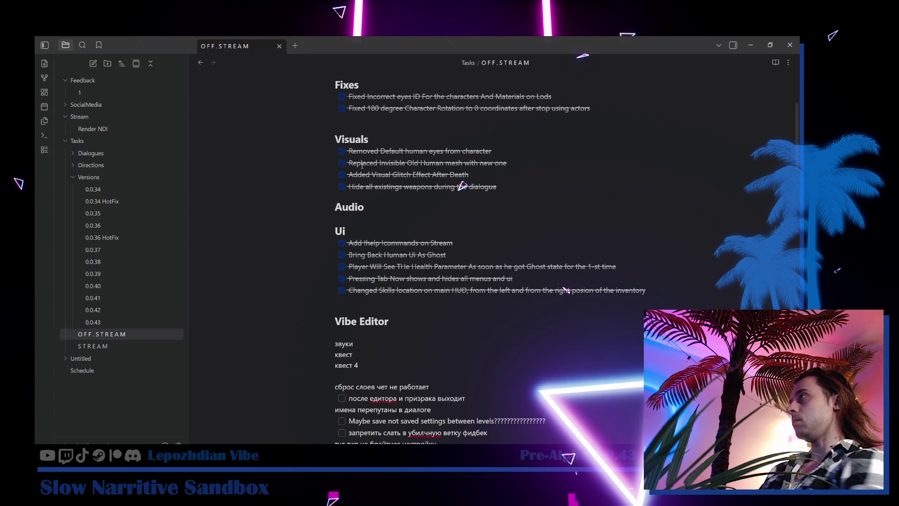
{"action": "scroll", "coordinate": [453, 373], "scroll_direction": "down", "scroll_amount": 8}
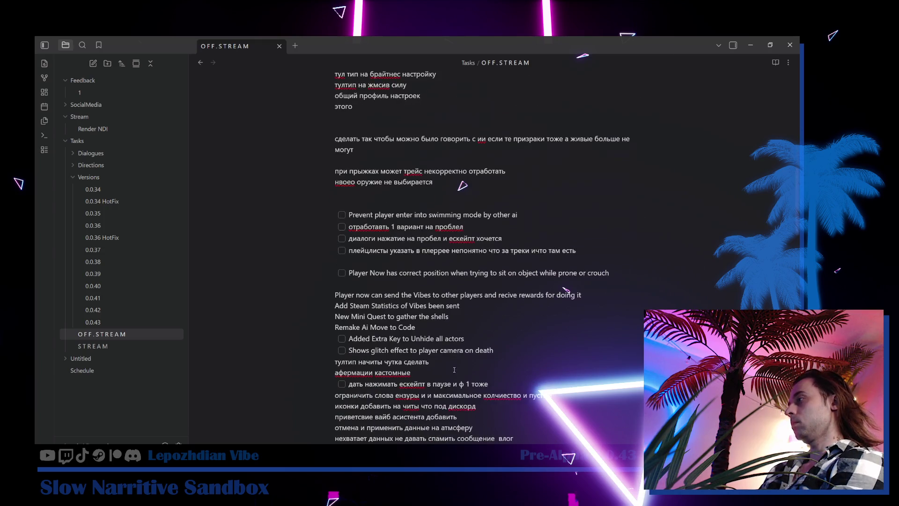
{"action": "left_click", "coordinate": [445, 369]}
{"action": "key", "text": "Return"}
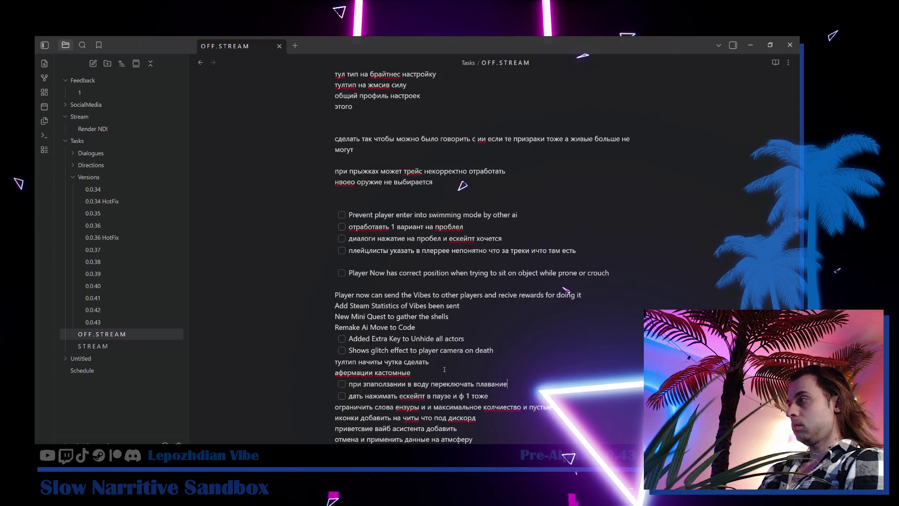
{"action": "scroll", "coordinate": [444, 370], "scroll_direction": "up", "scroll_amount": 10}
{"action": "scroll", "coordinate": [445, 370], "scroll_direction": "up", "scroll_amount": 1}
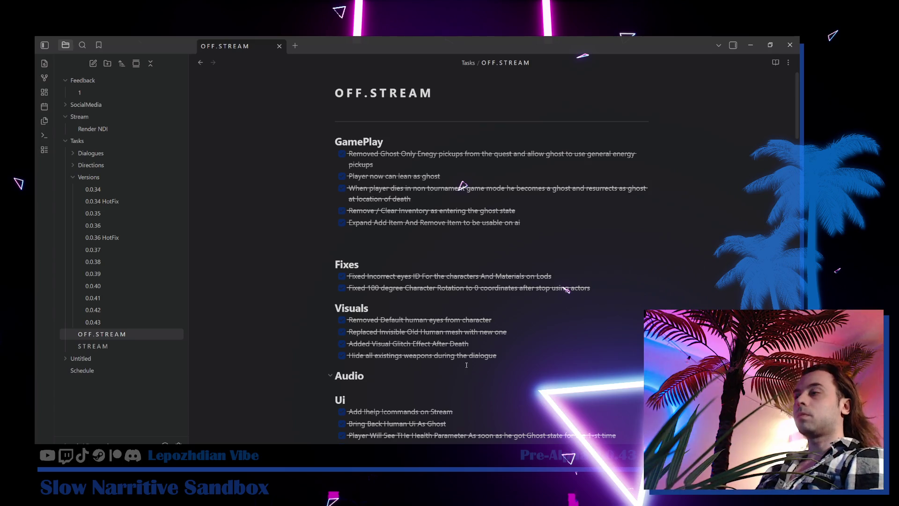
{"action": "key", "text": "alt+Tab"}
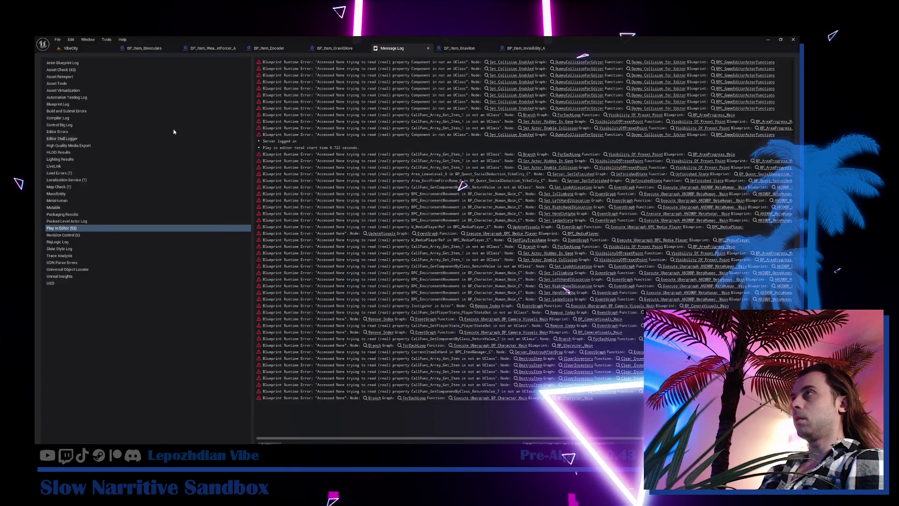
Bring the VibeCity viewport back in front and fly the camera close to the neon arch
{"action": "left_click", "coordinate": [80, 49]}
{"action": "left_click_drag", "start_coordinate": [566, 289], "coordinate": [565, 288]}
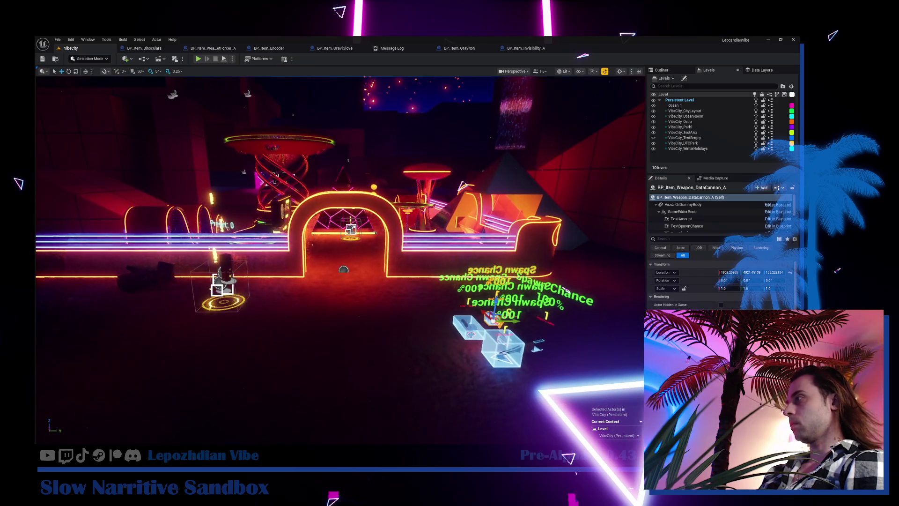
{"action": "right_click", "coordinate": [72, 49]}
{"action": "left_click", "coordinate": [119, 106]}
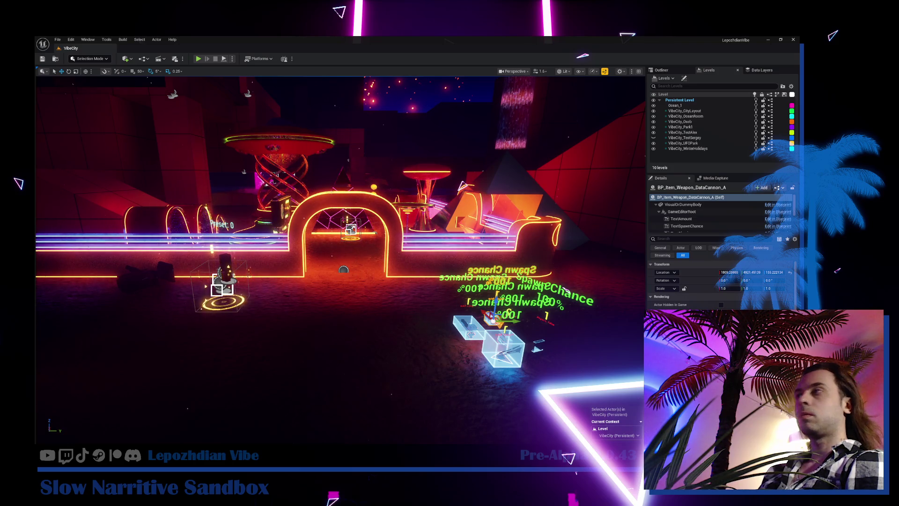
{"action": "mouse_move", "coordinate": [76, 220]}
{"action": "left_mouse_down"}
{"action": "mouse_move", "coordinate": [56, 206]}
{"action": "mouse_move", "coordinate": [103, 215]}
{"action": "left_mouse_up"}
{"action": "left_click_drag", "start_coordinate": [262, 218], "coordinate": [271, 220]}
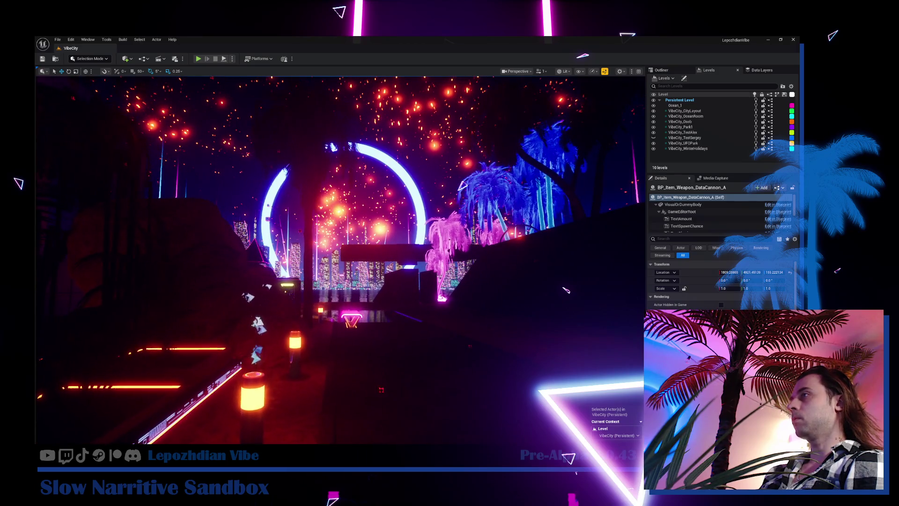
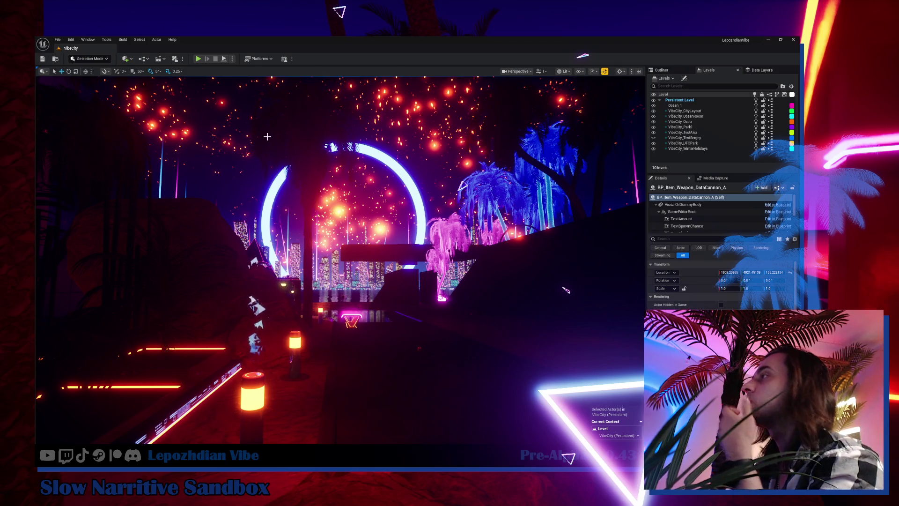
Remove the blank lines between the GamePlay list and the Fixes heading in the OFF.STREAM note, then return to Unreal
{"action": "key", "text": "alt+Tab"}
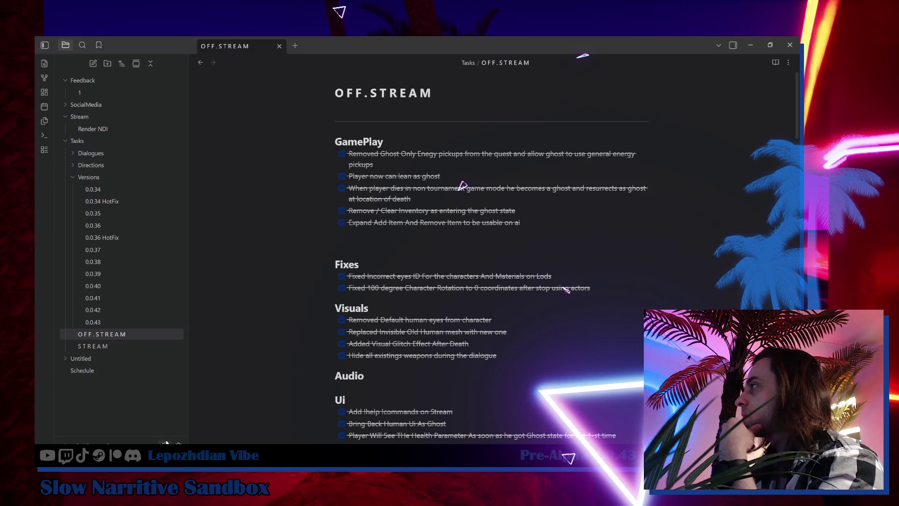
{"action": "left_click", "coordinate": [364, 240]}
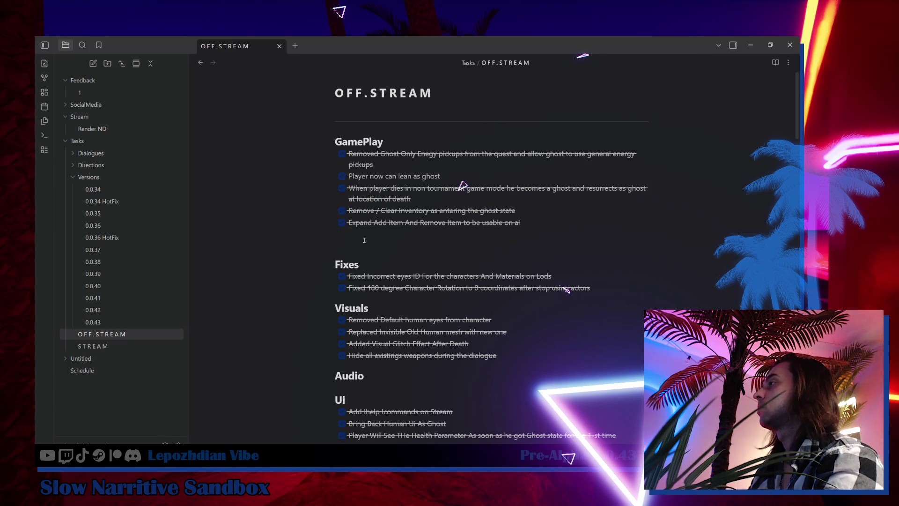
{"action": "key", "text": "BackSpace"}
{"action": "key", "text": "BackSpace"}
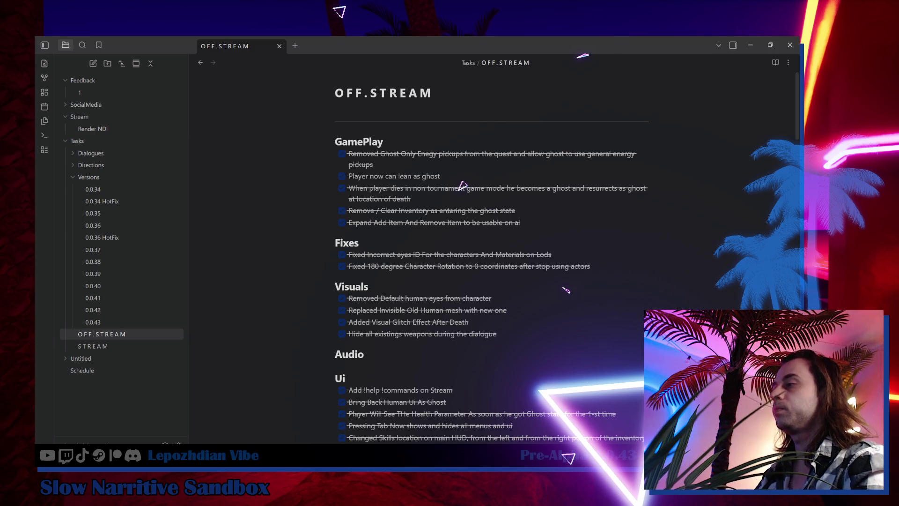
{"action": "key", "text": "alt+Tab"}
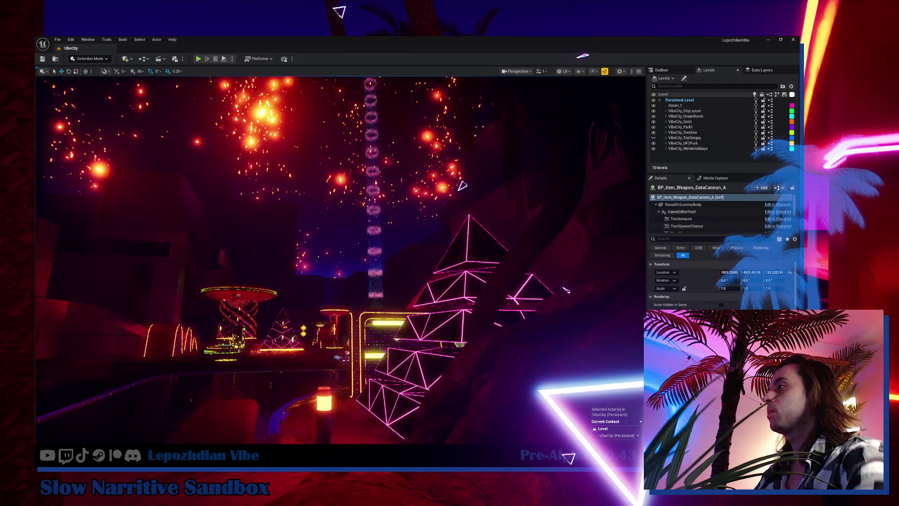
Select the BP_AreaProgress_4_4 trigger actor in the level and open its Blueprint
{"action": "left_click_drag", "start_coordinate": [566, 289], "coordinate": [567, 289]}
{"action": "key", "text": "f"}
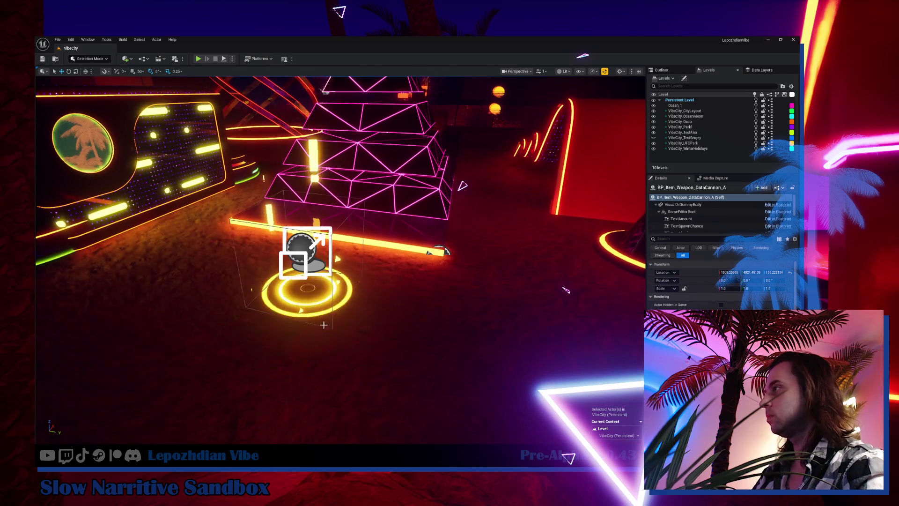
{"action": "left_click", "coordinate": [305, 253]}
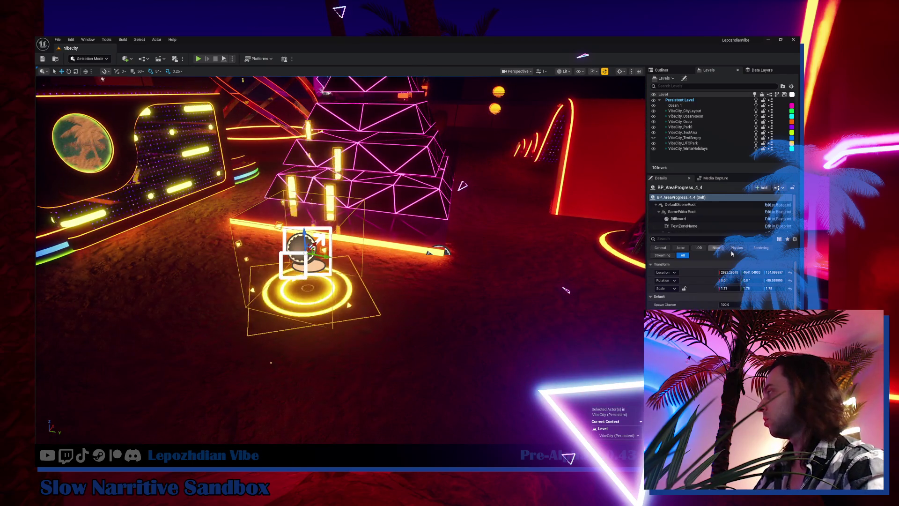
{"action": "left_click", "coordinate": [766, 206]}
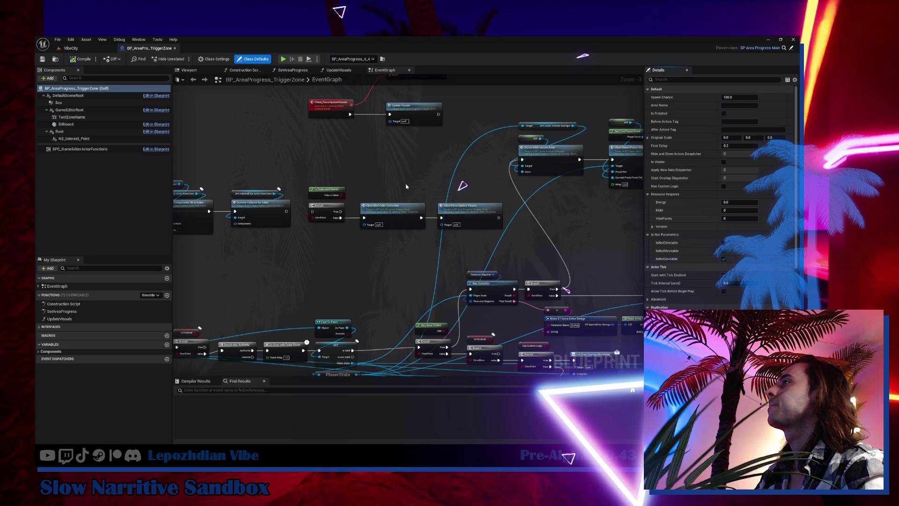
Duplicate the overlap event's Actor Has Tag node
{"action": "mouse_move", "coordinate": [313, 286]}
{"action": "left_mouse_down"}
{"action": "mouse_move", "coordinate": [393, 237]}
{"action": "mouse_move", "coordinate": [548, 213]}
{"action": "left_mouse_up"}
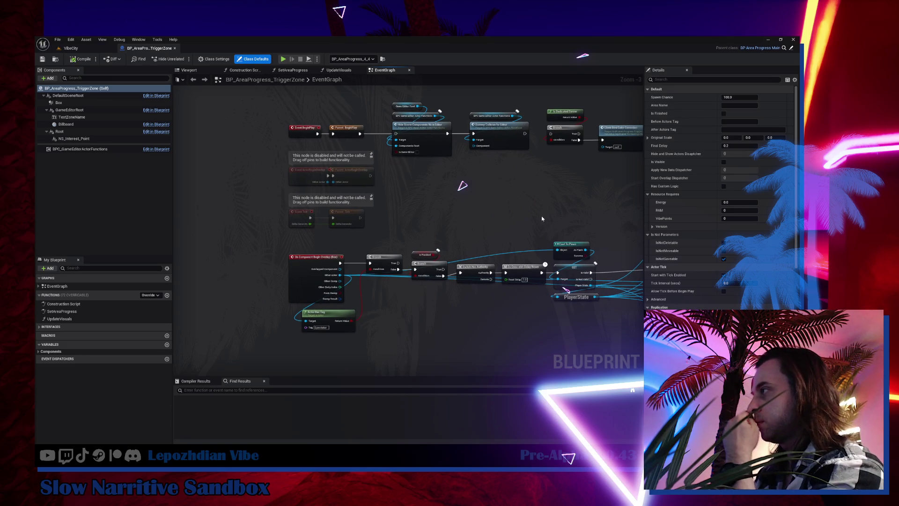
{"action": "scroll", "coordinate": [405, 294], "scroll_direction": "up", "scroll_amount": 1}
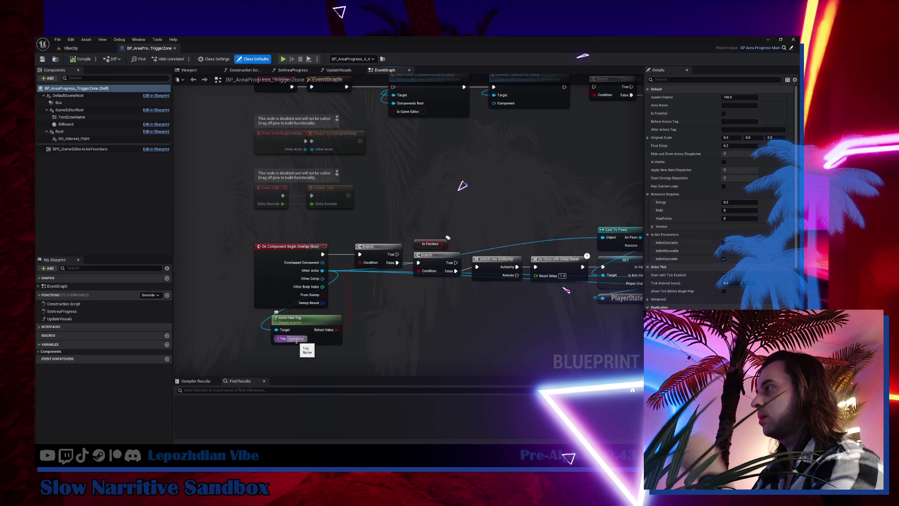
{"action": "mouse_move", "coordinate": [323, 335]}
{"action": "left_mouse_down"}
{"action": "mouse_move", "coordinate": [305, 334]}
{"action": "mouse_move", "coordinate": [364, 254]}
{"action": "left_mouse_up"}
{"action": "scroll", "coordinate": [328, 289], "scroll_direction": "up", "scroll_amount": 1}
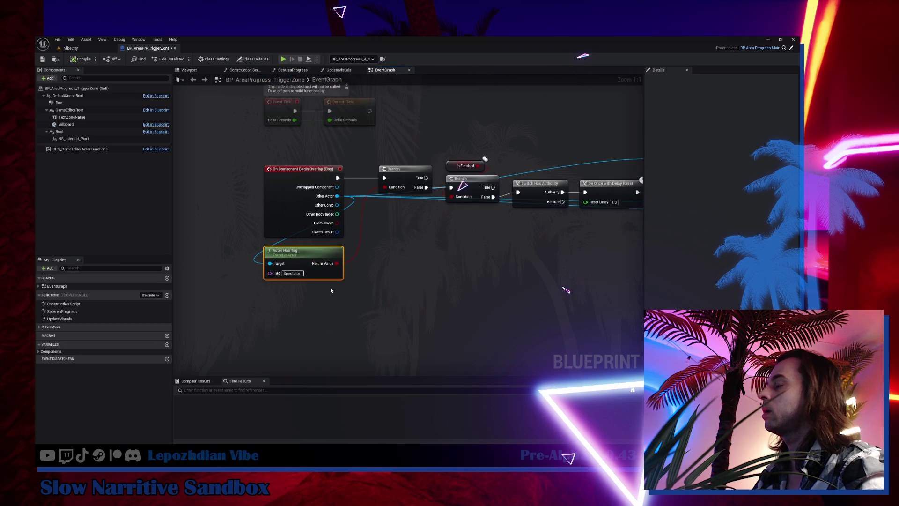
{"action": "key", "text": "ctrl+v"}
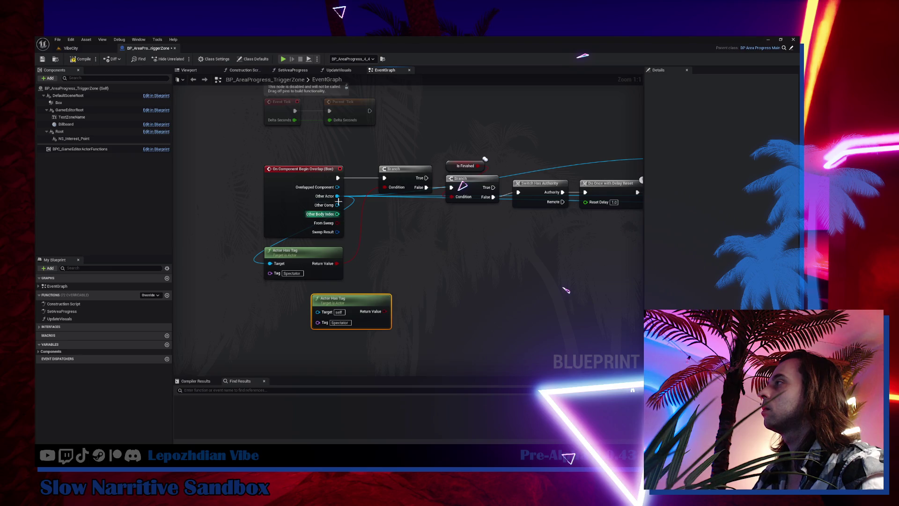
Change the original Actor Has Tag node's tag from Spectator to Human
{"action": "left_click", "coordinate": [292, 273]}
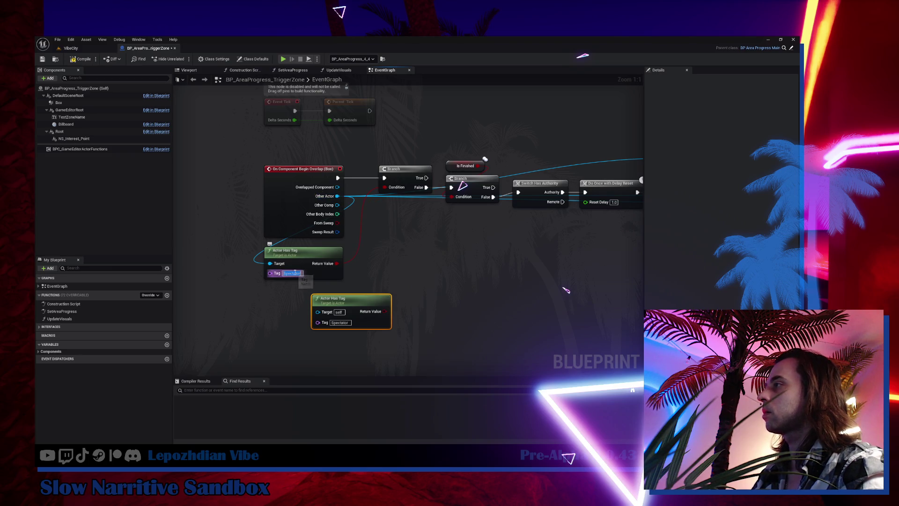
{"action": "key", "text": "Return"}
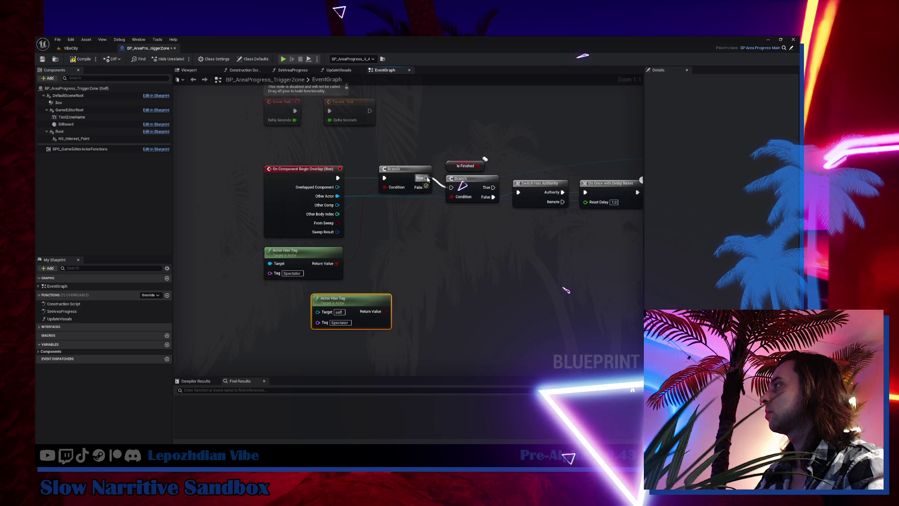
{"action": "left_click", "coordinate": [291, 273]}
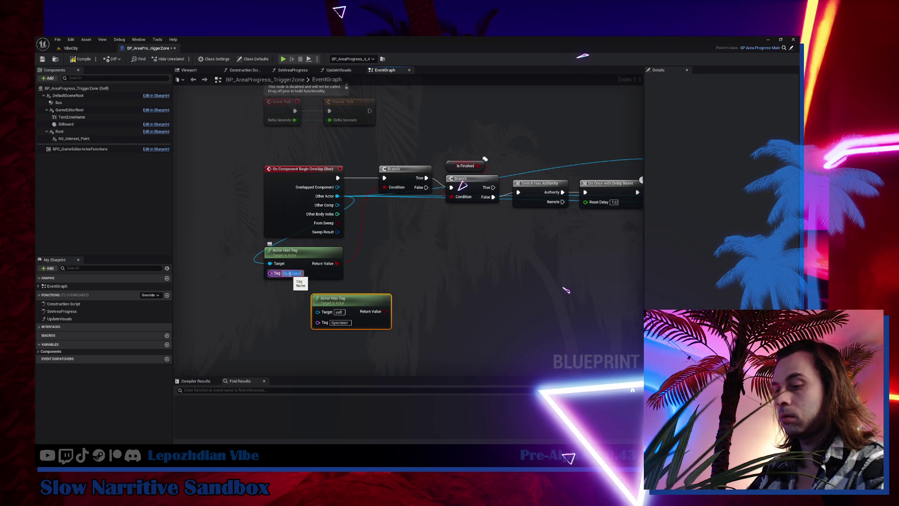
{"action": "type", "text": "Human"}
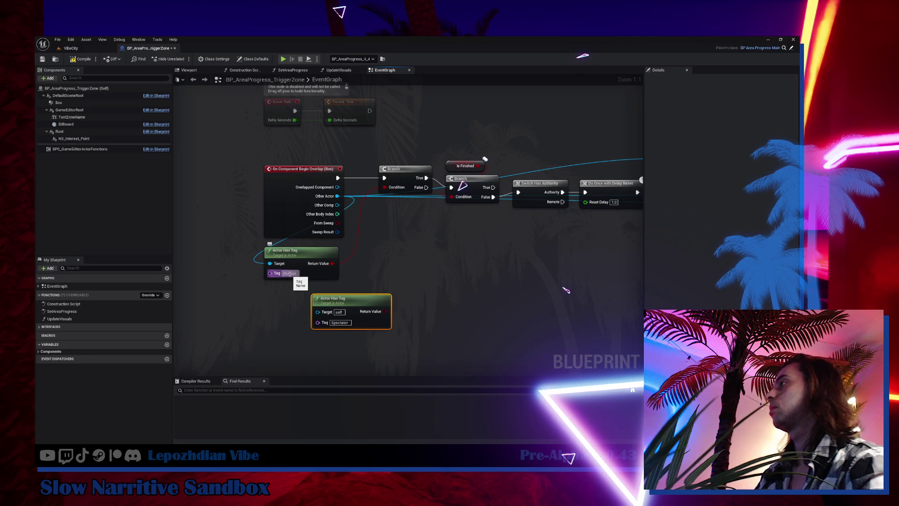
{"action": "key", "text": "Return"}
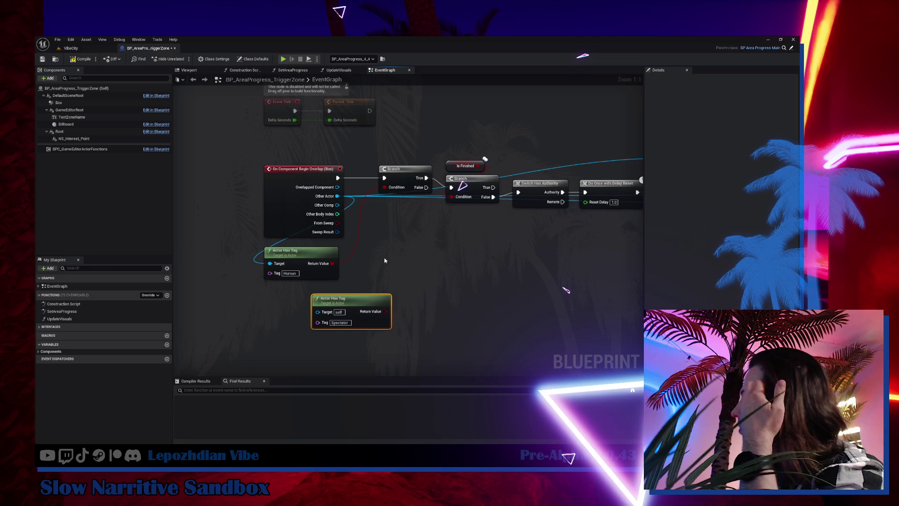
{"action": "left_click_drag", "start_coordinate": [410, 173], "coordinate": [400, 186]}
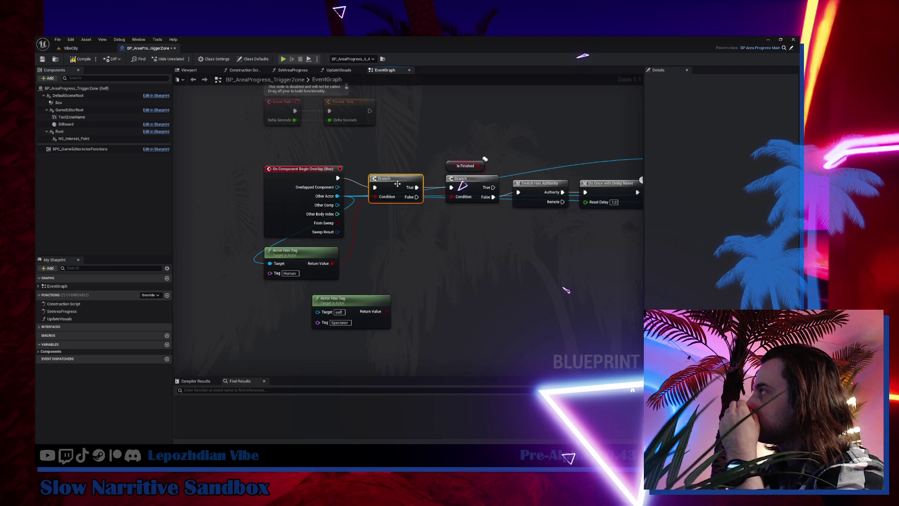
Wire Other Actor into the duplicated tag check and set its tag to Ghost
{"action": "left_click_drag", "start_coordinate": [482, 256], "coordinate": [272, 223]}
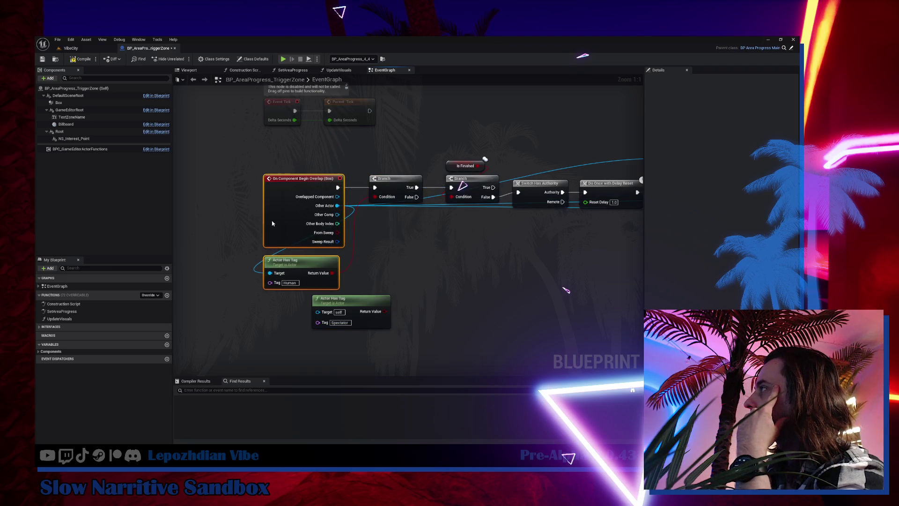
{"action": "left_click_drag", "start_coordinate": [377, 297], "coordinate": [429, 282]}
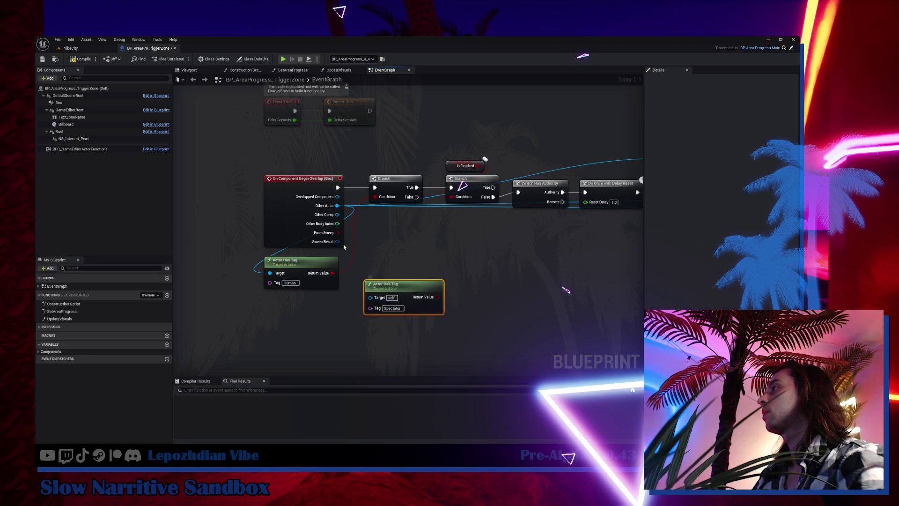
{"action": "left_click_drag", "start_coordinate": [336, 205], "coordinate": [379, 300]}
{"action": "type", "text": "Ghost"}
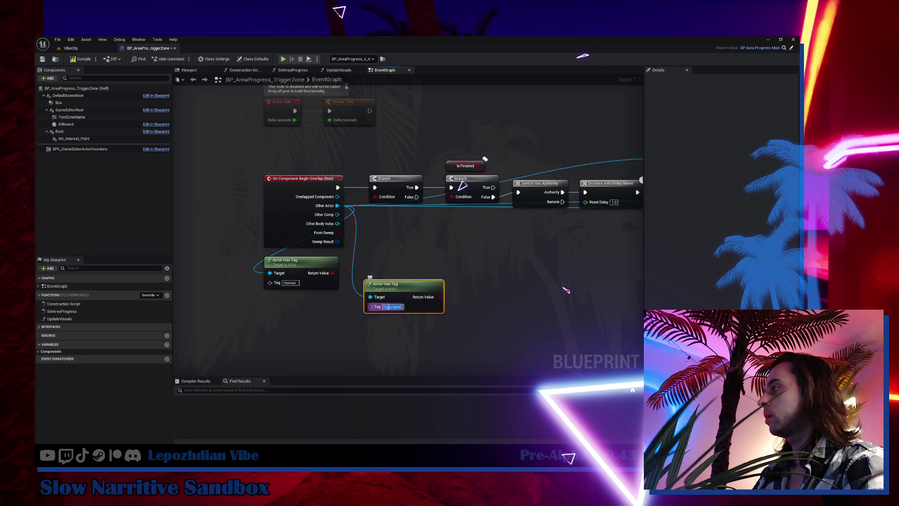
{"action": "key", "text": "Return"}
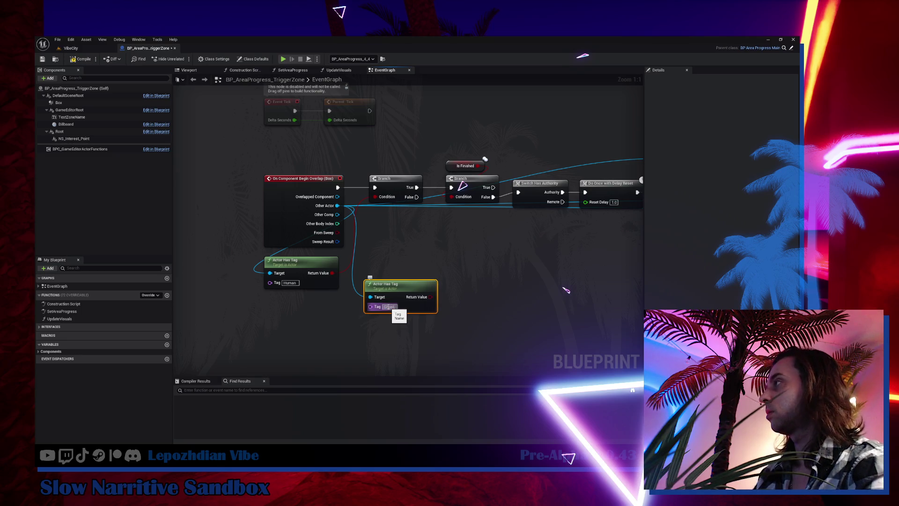
Add a Branch on the Ghost check, run from the first Branch's False
{"action": "left_click", "coordinate": [471, 261]}
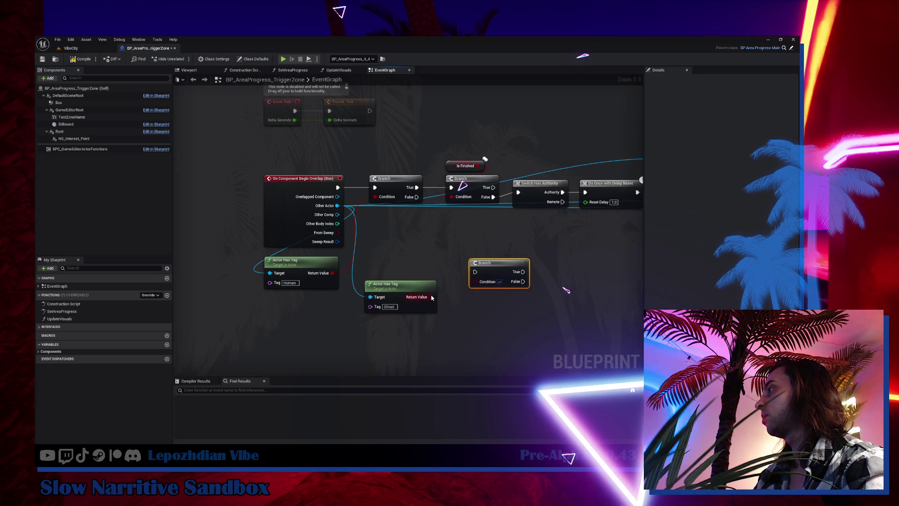
{"action": "left_click_drag", "start_coordinate": [430, 297], "coordinate": [479, 284]}
{"action": "mouse_move", "coordinate": [417, 197]}
{"action": "left_mouse_down"}
{"action": "mouse_move", "coordinate": [476, 272]}
{"action": "mouse_move", "coordinate": [477, 264]}
{"action": "left_mouse_up"}
Add a Cast To Pawn node taking the overlap event's Other Actor
{"action": "left_click_drag", "start_coordinate": [338, 205], "coordinate": [391, 243]}
{"action": "type", "text": "pawn"}
{"action": "scroll", "coordinate": [472, 334], "scroll_direction": "down", "scroll_amount": 5}
{"action": "scroll", "coordinate": [472, 335], "scroll_direction": "down", "scroll_amount": 8}
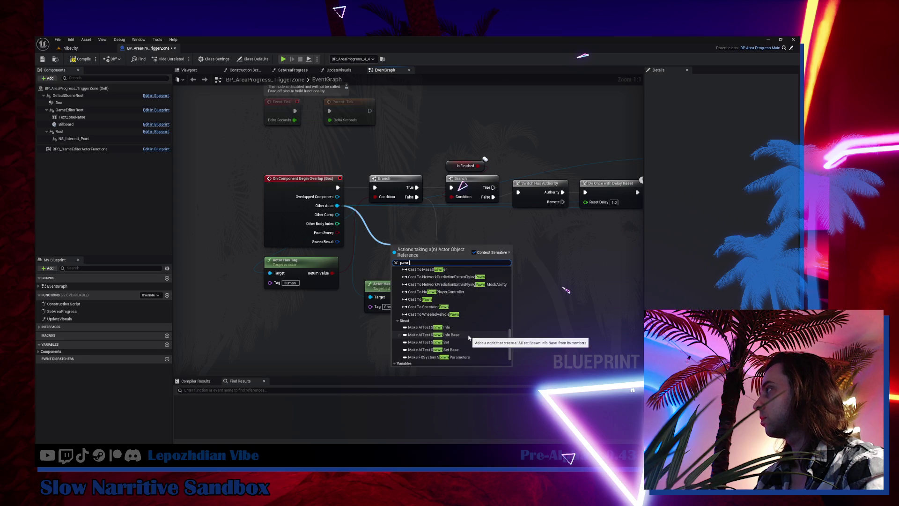
{"action": "scroll", "coordinate": [459, 339], "scroll_direction": "down", "scroll_amount": 1}
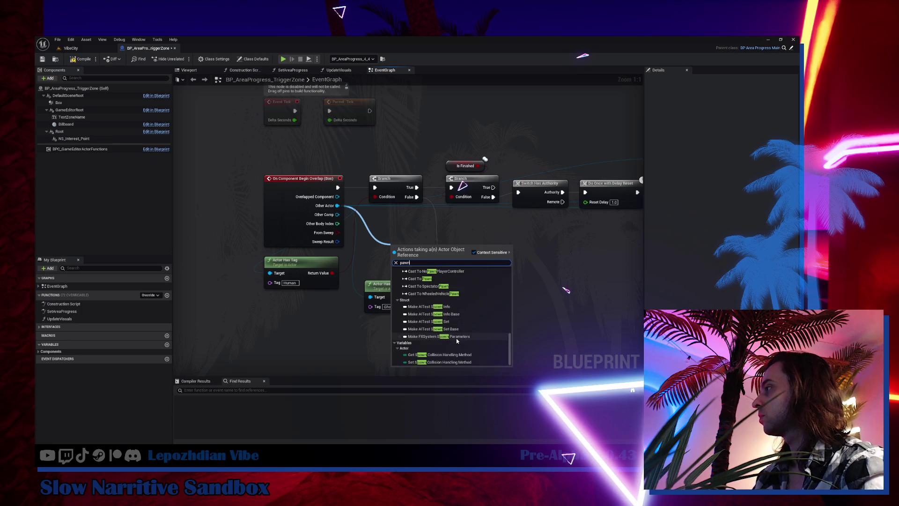
{"action": "left_click", "coordinate": [440, 280]}
{"action": "right_click", "coordinate": [413, 252]}
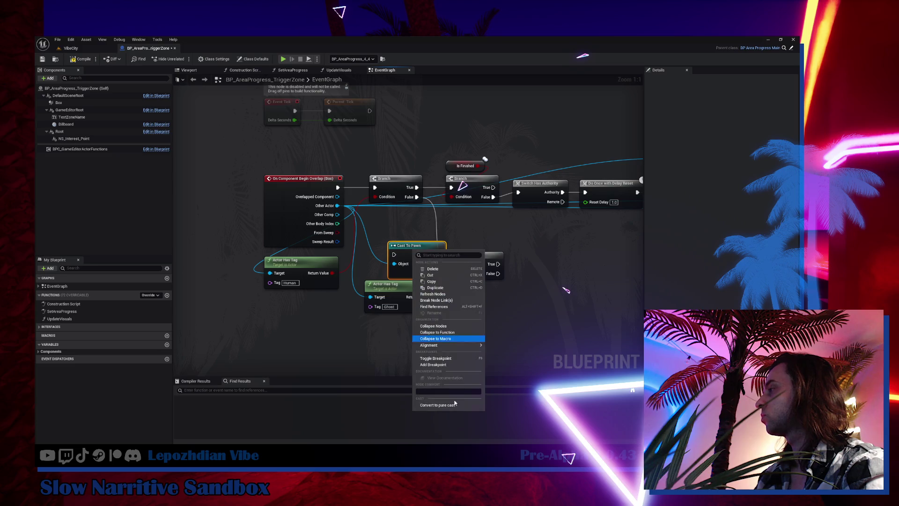
Make the cast pure and add a validated Get Player State from the pawn, run from the Branch's True
{"action": "left_click", "coordinate": [458, 405]}
{"action": "mouse_move", "coordinate": [412, 246]}
{"action": "left_mouse_down"}
{"action": "mouse_move", "coordinate": [468, 314]}
{"action": "mouse_move", "coordinate": [482, 317]}
{"action": "mouse_move", "coordinate": [322, 293]}
{"action": "mouse_move", "coordinate": [362, 295]}
{"action": "left_mouse_up"}
{"action": "type", "text": "pla"}
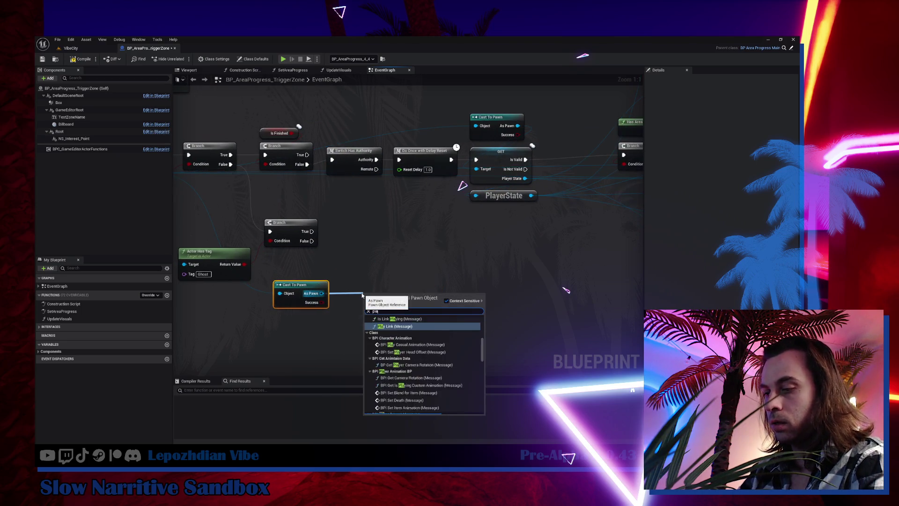
{"action": "type", "text": "yer state"}
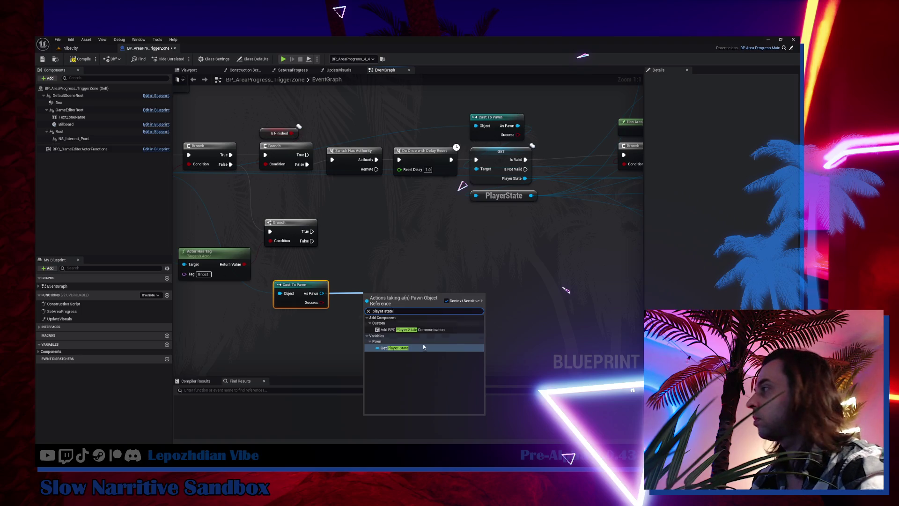
{"action": "left_click", "coordinate": [426, 342]}
{"action": "right_click", "coordinate": [415, 296]}
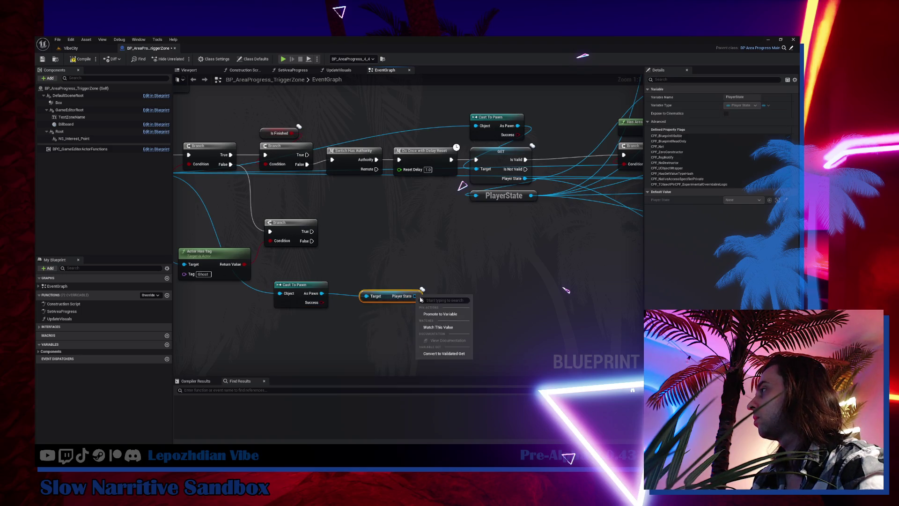
{"action": "left_click", "coordinate": [444, 353]}
{"action": "left_click_drag", "start_coordinate": [305, 231], "coordinate": [366, 302]}
{"action": "left_click_drag", "start_coordinate": [385, 299], "coordinate": [363, 225]}
{"action": "left_click_drag", "start_coordinate": [302, 284], "coordinate": [364, 188]}
Duplicate the Do Once node and route the Ghost Branch's False into the copy
{"action": "left_click", "coordinate": [431, 161]}
{"action": "key", "text": "ctrl+c"}
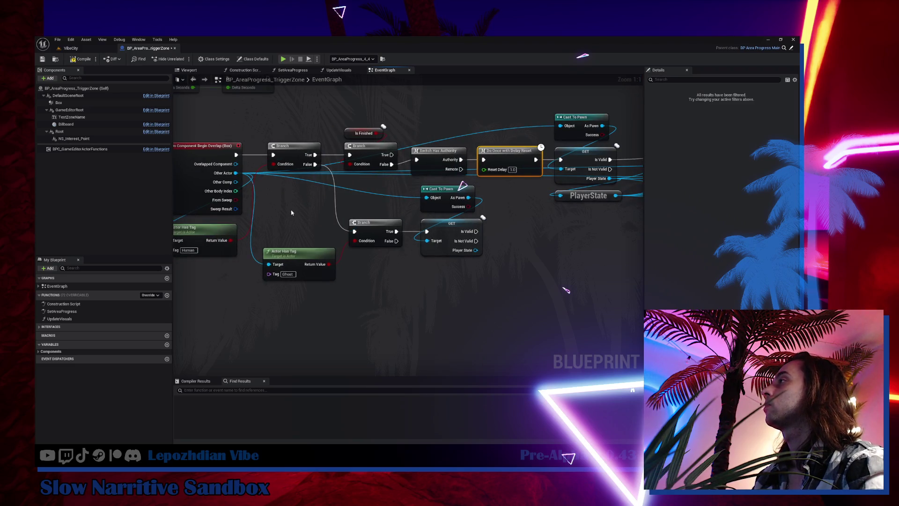
{"action": "key", "text": "ctrl+v"}
{"action": "mouse_move", "coordinate": [316, 164]}
{"action": "left_mouse_down"}
{"action": "mouse_move", "coordinate": [292, 222]}
{"action": "mouse_move", "coordinate": [355, 231]}
{"action": "mouse_move", "coordinate": [379, 220]}
{"action": "left_mouse_up"}
{"action": "left_click_drag", "start_coordinate": [262, 207], "coordinate": [368, 290]}
{"action": "left_click_drag", "start_coordinate": [388, 231], "coordinate": [413, 261]}
{"action": "type", "text": "show err"}
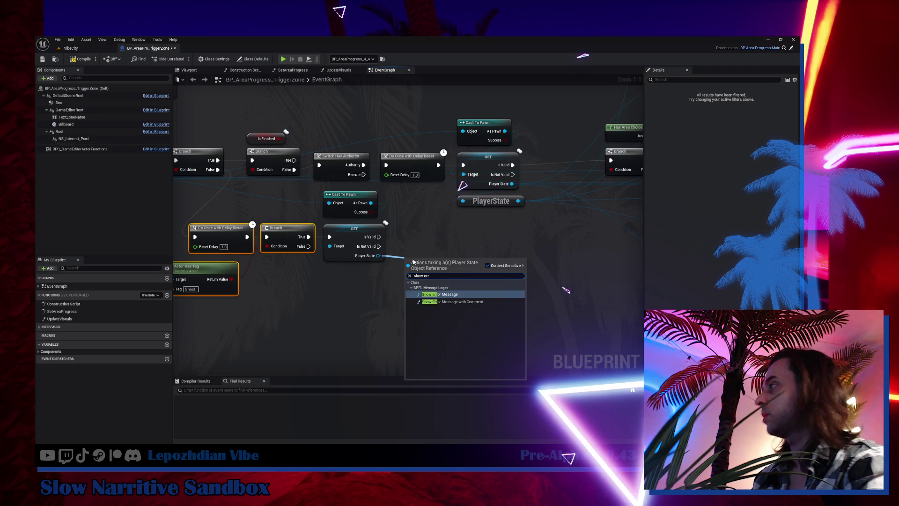
Add a Show Error Message node driven by the validated Player State's Is Valid
{"action": "left_click", "coordinate": [477, 297]}
{"action": "left_click_drag", "start_coordinate": [429, 274], "coordinate": [455, 240]}
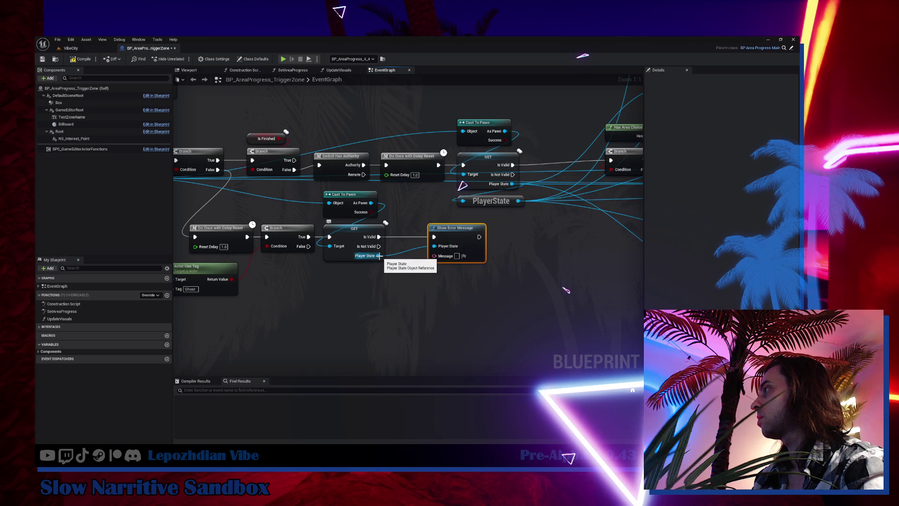
{"action": "left_click_drag", "start_coordinate": [379, 256], "coordinate": [411, 282]}
{"action": "type", "text": "error"}
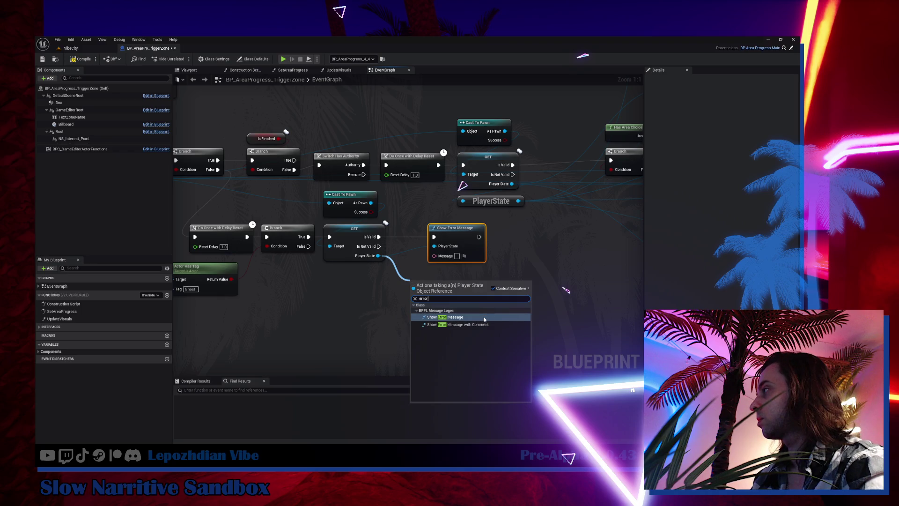
{"action": "left_click", "coordinate": [469, 325]}
{"action": "key", "text": "Delete"}
{"action": "mouse_move", "coordinate": [379, 236]}
{"action": "left_mouse_down"}
{"action": "mouse_move", "coordinate": [445, 278]}
{"action": "mouse_move", "coordinate": [415, 290]}
{"action": "left_mouse_up"}
{"action": "mouse_move", "coordinate": [456, 298]}
{"action": "left_mouse_down"}
{"action": "mouse_move", "coordinate": [457, 246]}
{"action": "mouse_move", "coordinate": [495, 242]}
{"action": "left_mouse_up"}
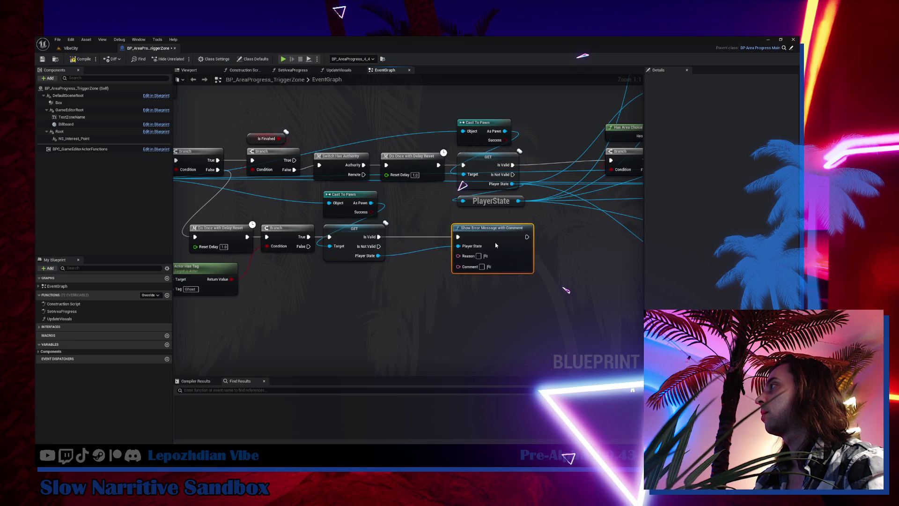
{"action": "left_click", "coordinate": [391, 293]}
{"action": "key", "text": "ctrl+z"}
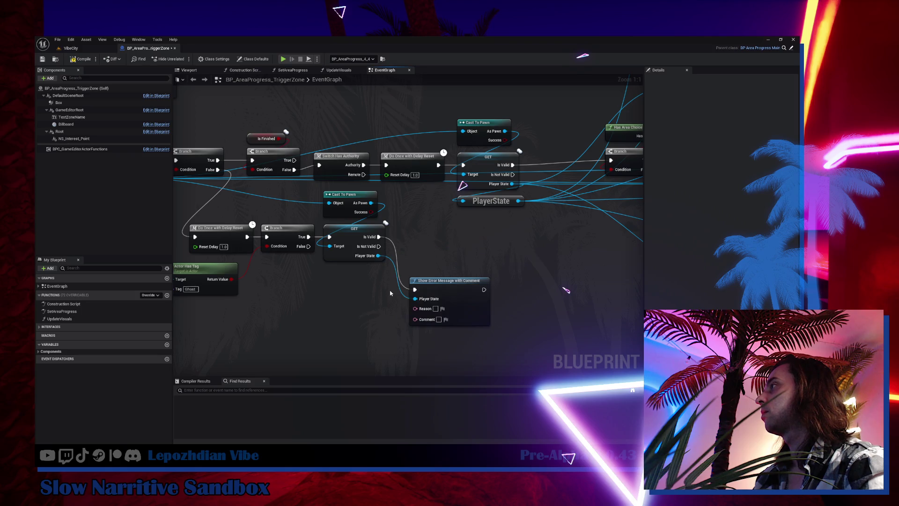
{"action": "key", "text": "ctrl+z"}
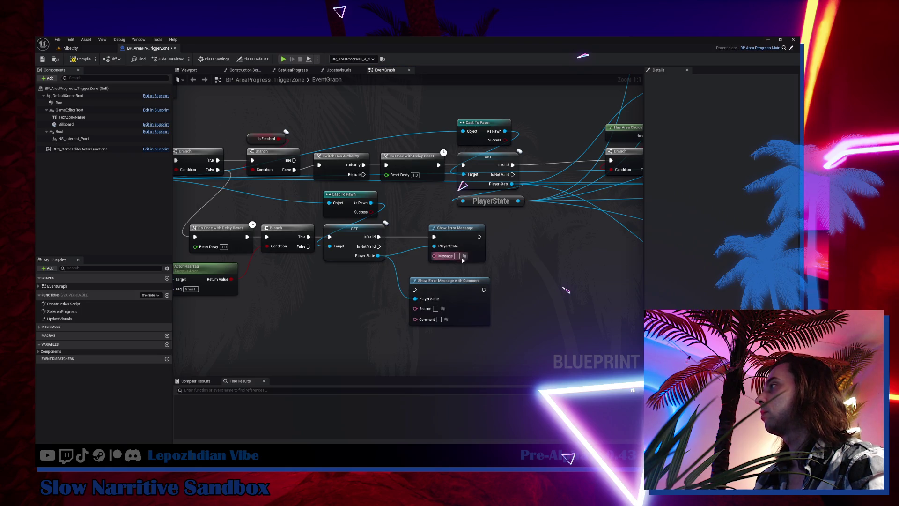
Set the error message to 'You are out of sync', delete the comment variant, and compile
{"action": "type", "text": "You"}
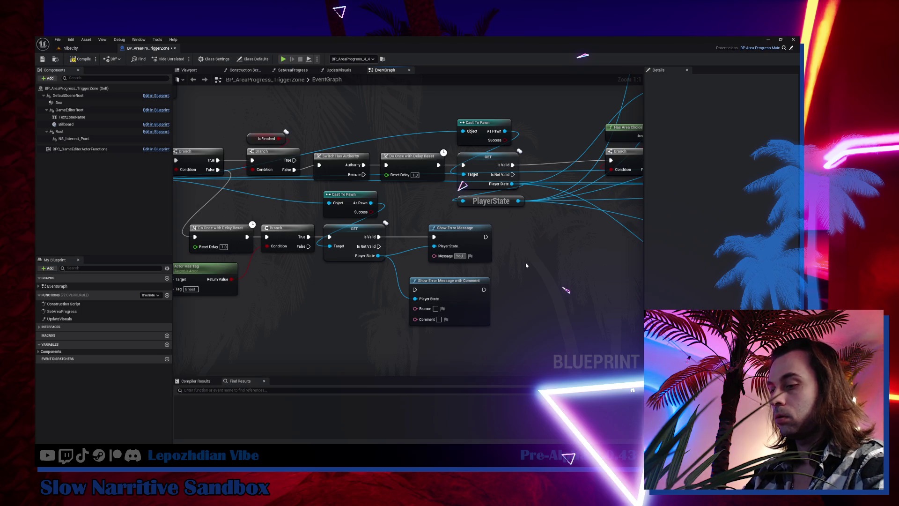
{"action": "type", "text": " are"}
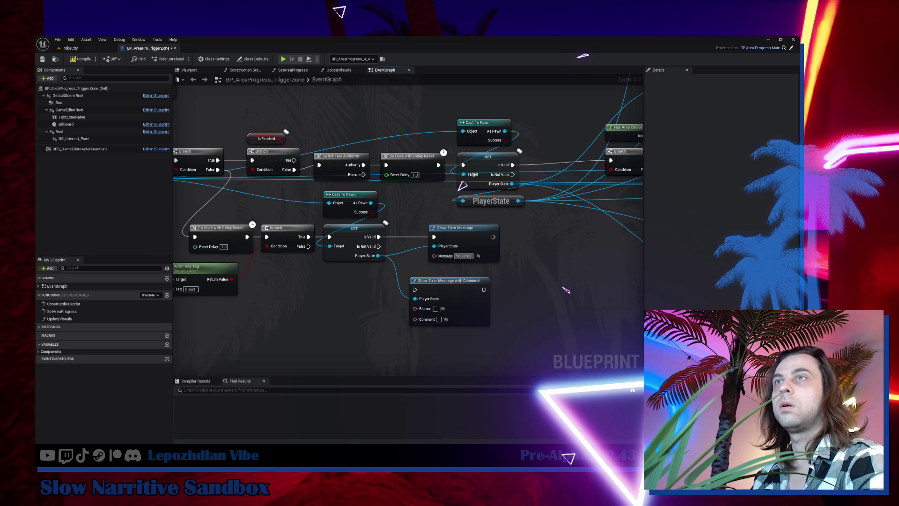
{"action": "left_click", "coordinate": [474, 258]}
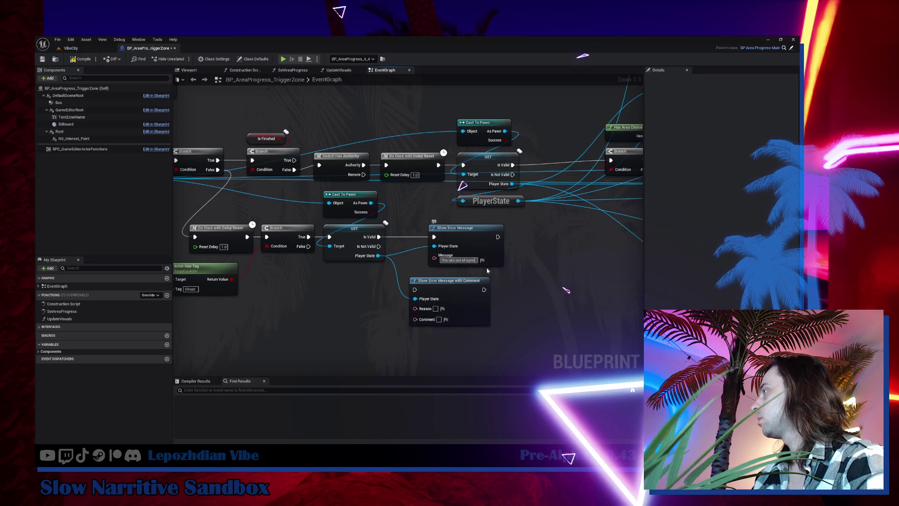
{"action": "left_click_drag", "start_coordinate": [464, 231], "coordinate": [493, 230]}
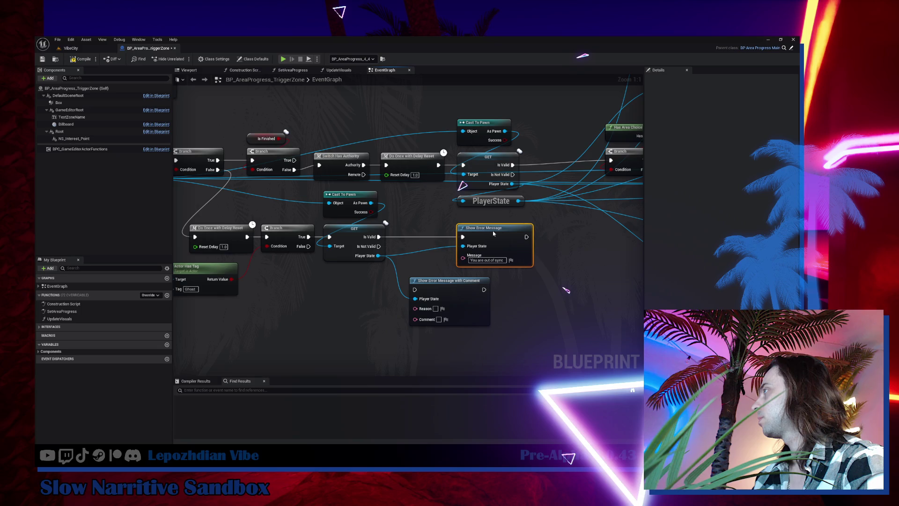
{"action": "left_click", "coordinate": [426, 280]}
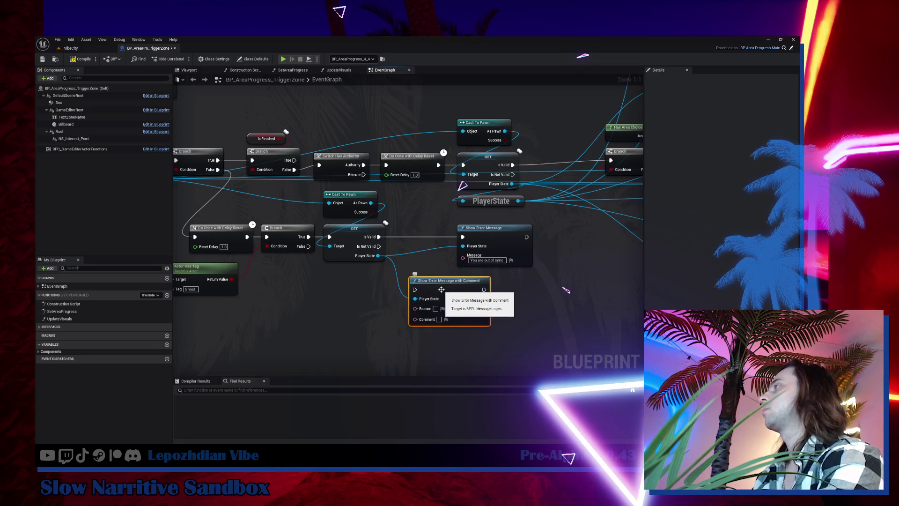
{"action": "key", "text": "Delete"}
{"action": "left_click", "coordinate": [76, 60]}
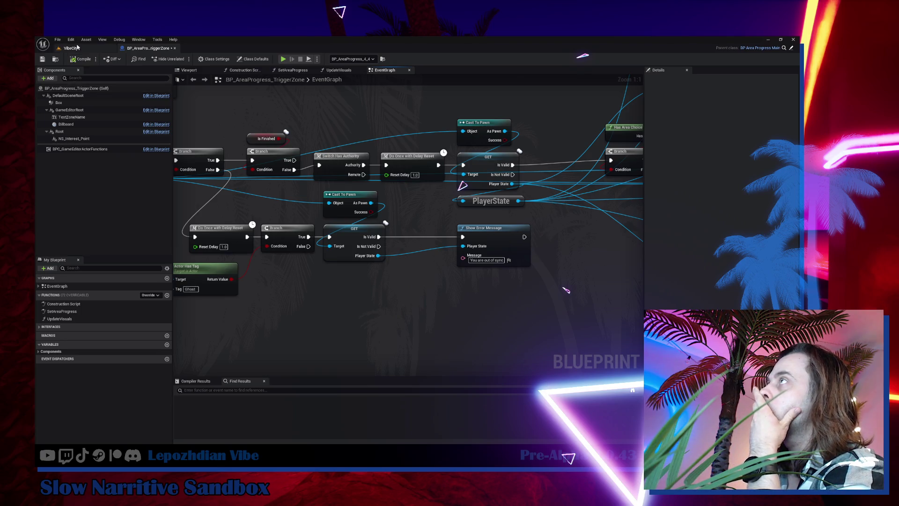
{"action": "left_click", "coordinate": [72, 49]}
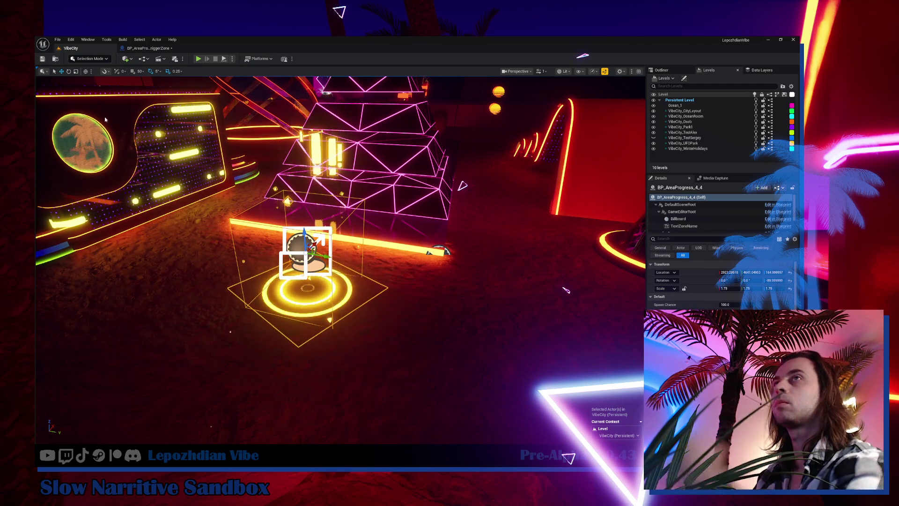
Save all modified assets and start Play-In-Editor
{"action": "left_click", "coordinate": [57, 40]}
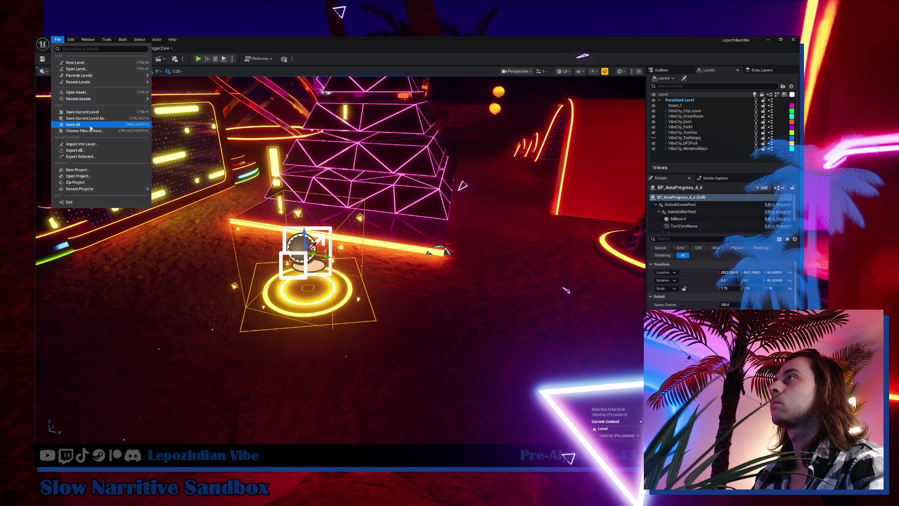
{"action": "left_click", "coordinate": [73, 125]}
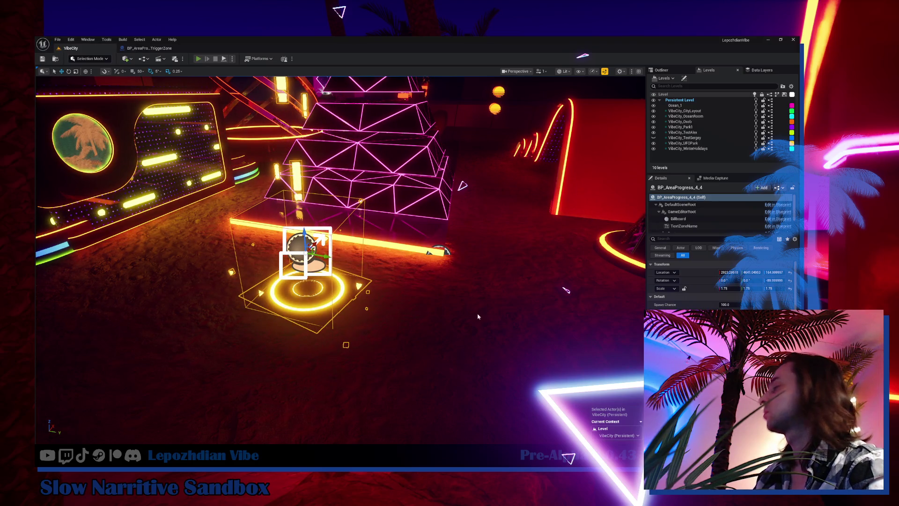
{"action": "key", "text": "alt+p"}
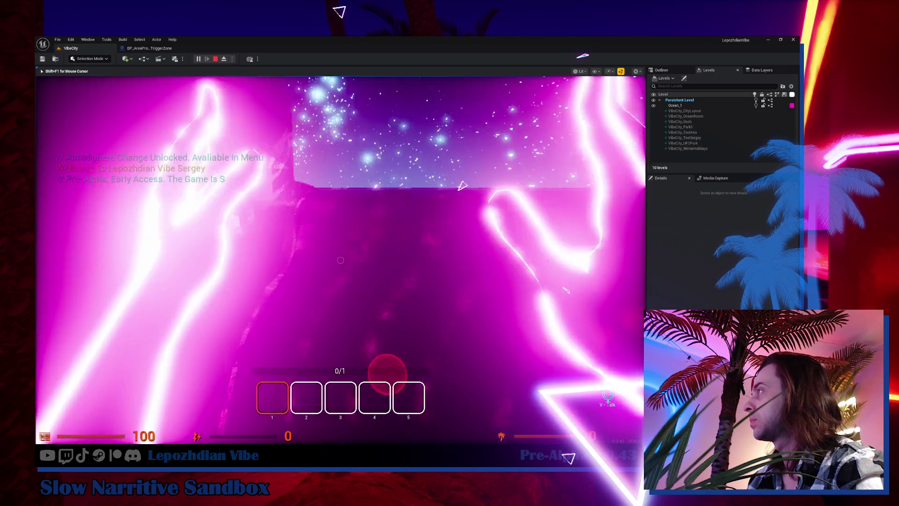
Walk the character into the trigger zone to confirm the 'You are out of sync' error, then return to the notes
{"action": "key", "text": "5"}
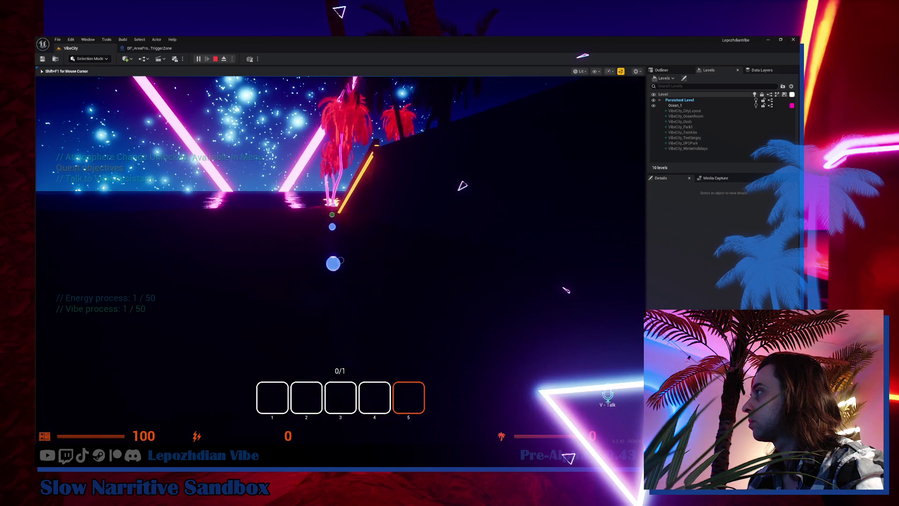
{"action": "key", "text": "w"}
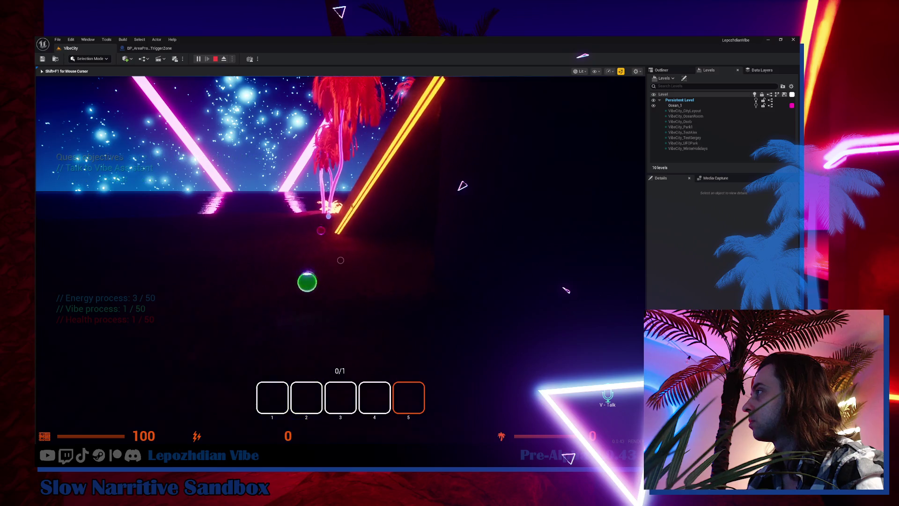
{"action": "key", "text": "w"}
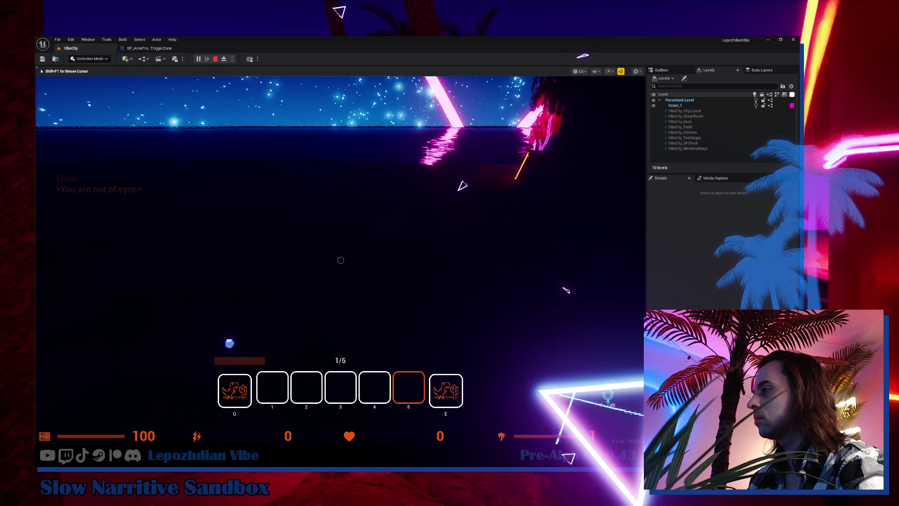
{"action": "key", "text": "alt+Tab"}
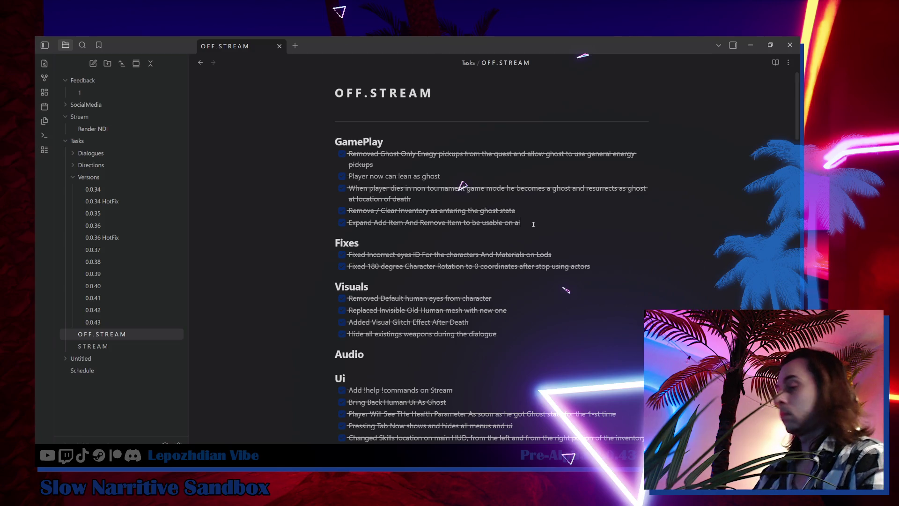
Add a checked-off GamePlay item 'Ghost players no longer can interact with quest preset triggerbox'
{"action": "key", "text": "Return"}
{"action": "type", "text": "П"}
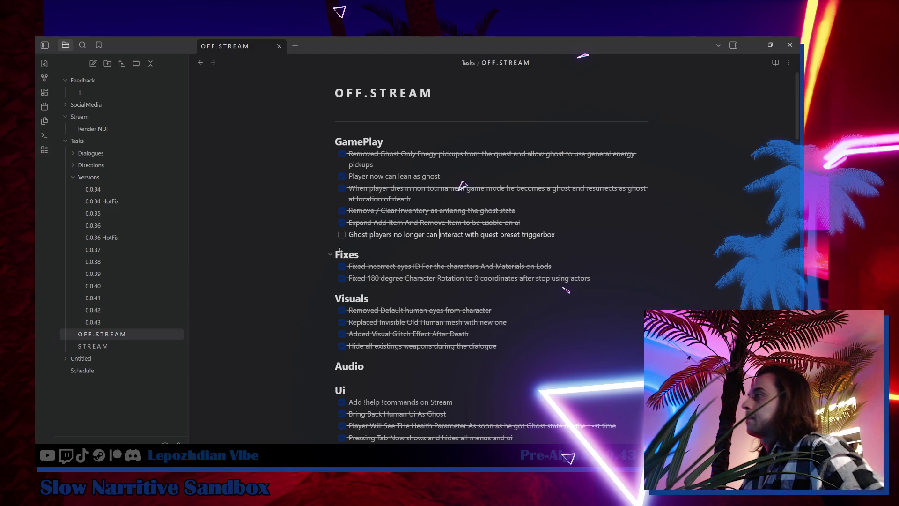
{"action": "left_click", "coordinate": [342, 235]}
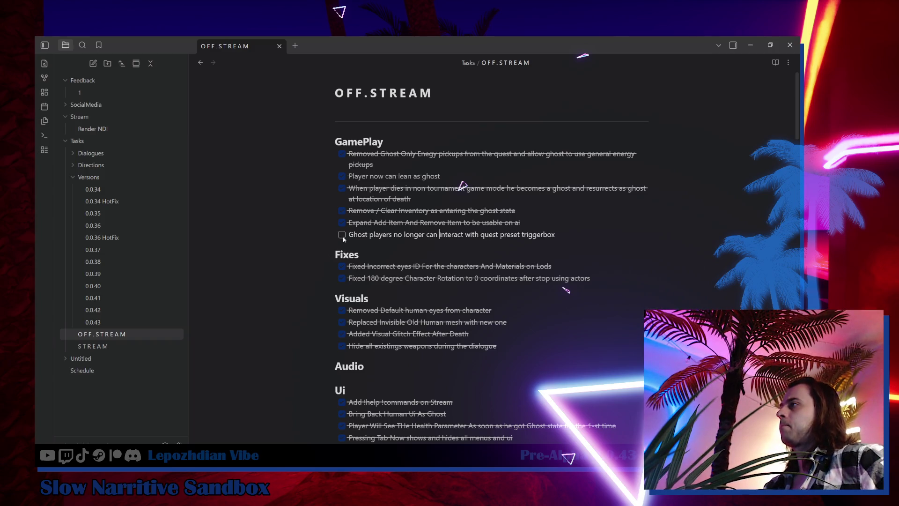
Open the 0.0.43 version note and scroll through it
{"action": "scroll", "coordinate": [510, 266], "scroll_direction": "down", "scroll_amount": 2}
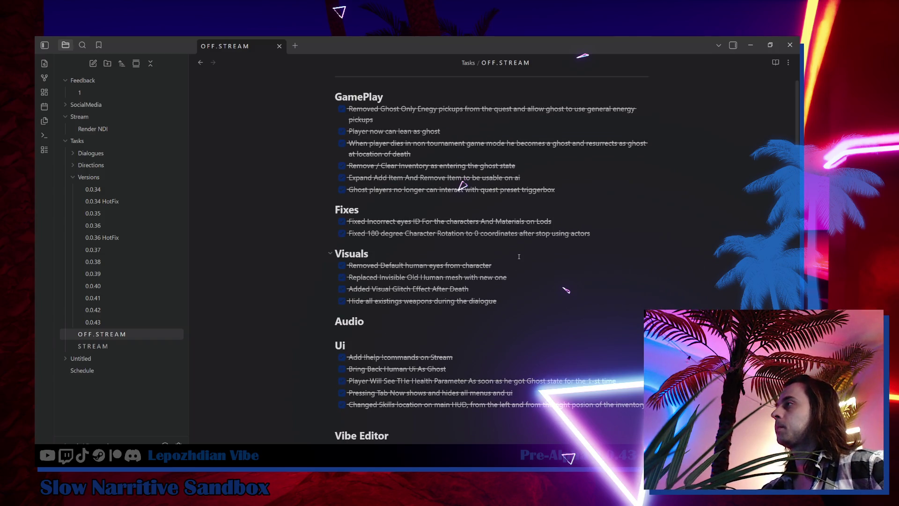
{"action": "scroll", "coordinate": [518, 256], "scroll_direction": "down", "scroll_amount": 6}
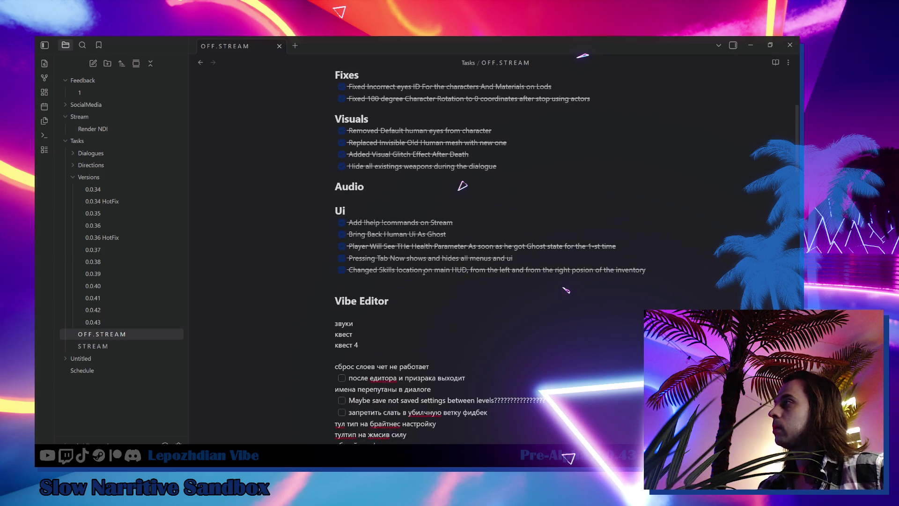
{"action": "scroll", "coordinate": [562, 327], "scroll_direction": "up", "scroll_amount": 2}
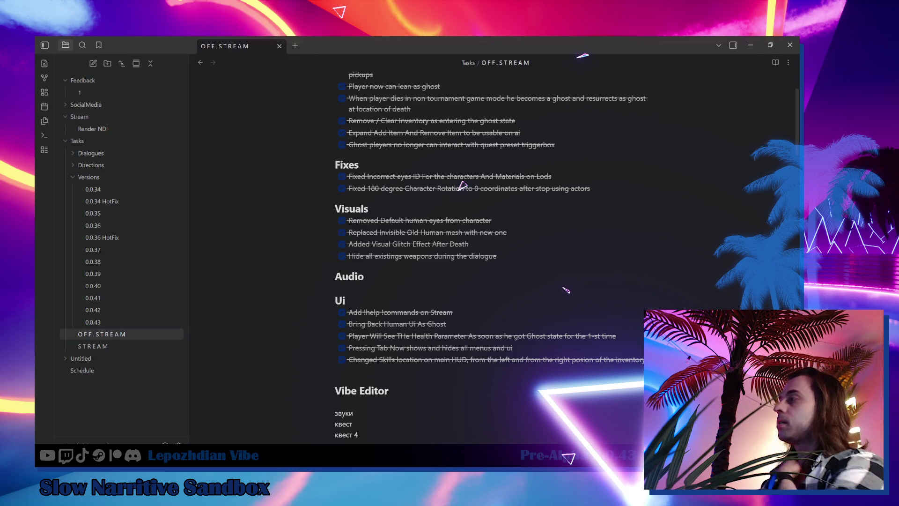
{"action": "scroll", "coordinate": [461, 185], "scroll_direction": "up", "scroll_amount": 2}
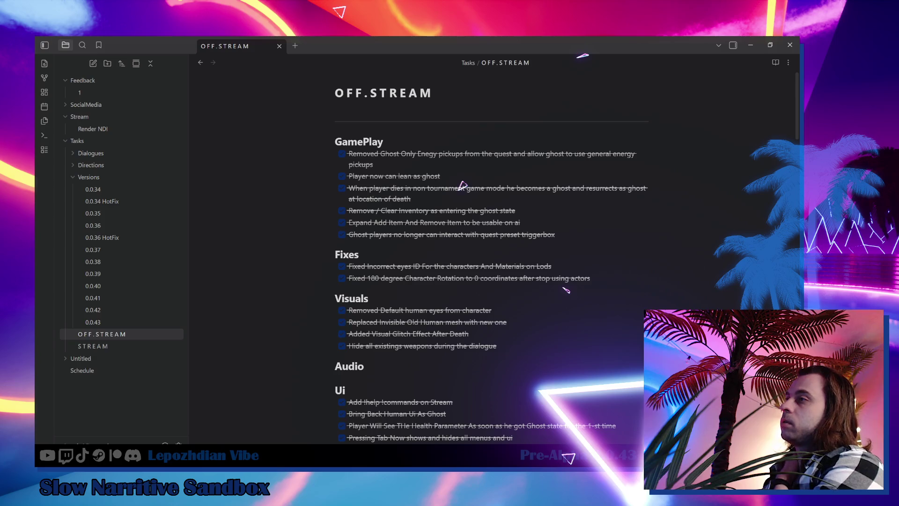
{"action": "scroll", "coordinate": [418, 363], "scroll_direction": "down", "scroll_amount": 2}
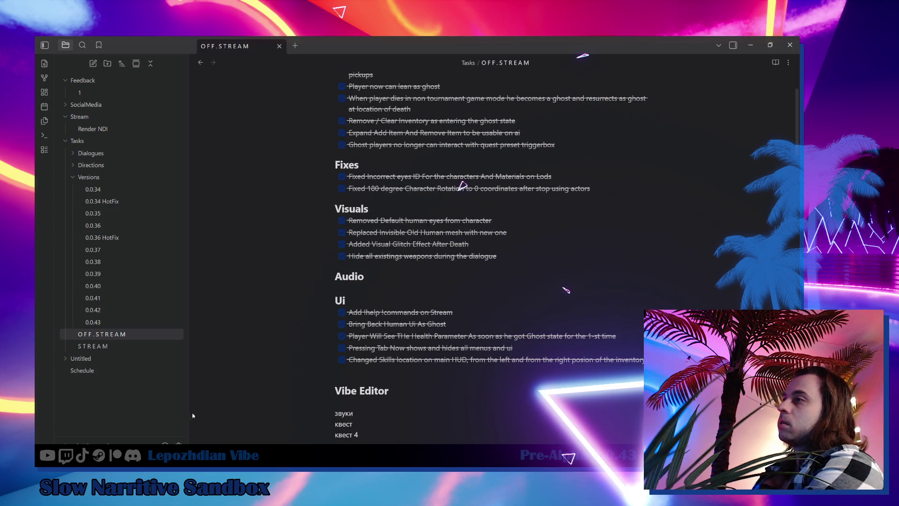
{"action": "left_click", "coordinate": [126, 327]}
{"action": "scroll", "coordinate": [374, 287], "scroll_direction": "down", "scroll_amount": 10}
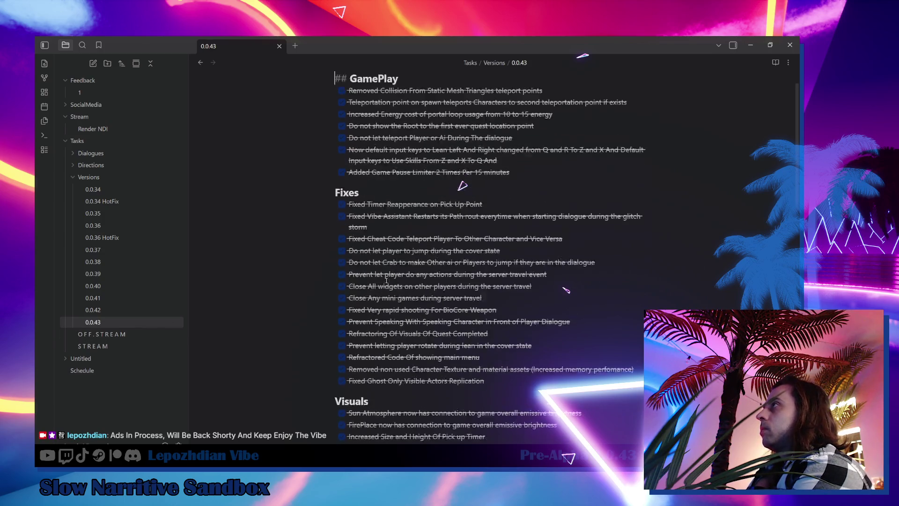
{"action": "scroll", "coordinate": [391, 259], "scroll_direction": "down", "scroll_amount": 3}
{"action": "scroll", "coordinate": [375, 265], "scroll_direction": "up", "scroll_amount": 6}
{"action": "type", "text": "Area_LightNearCalmViewEnter"}
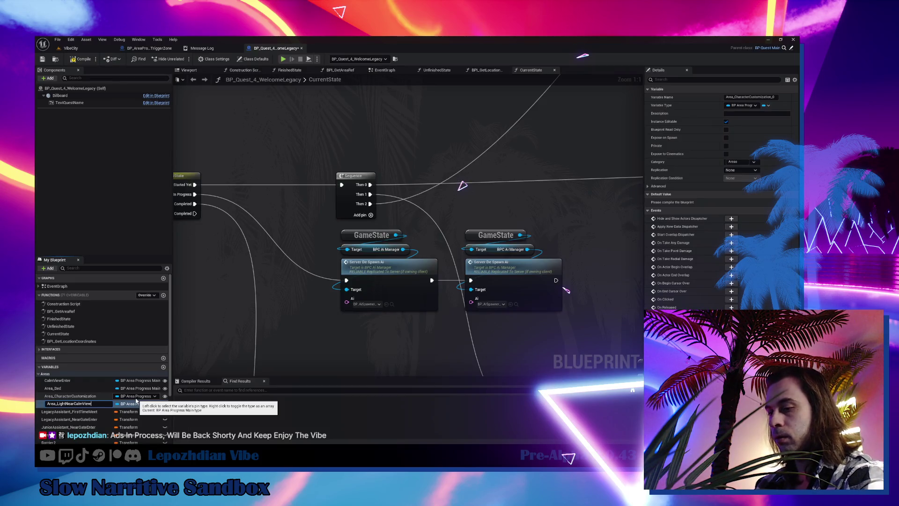
Confirm the Area_LightNearCalmViewEnter rename, compile, and frame the quest actor in the VibeCity level
{"action": "key", "text": "Return"}
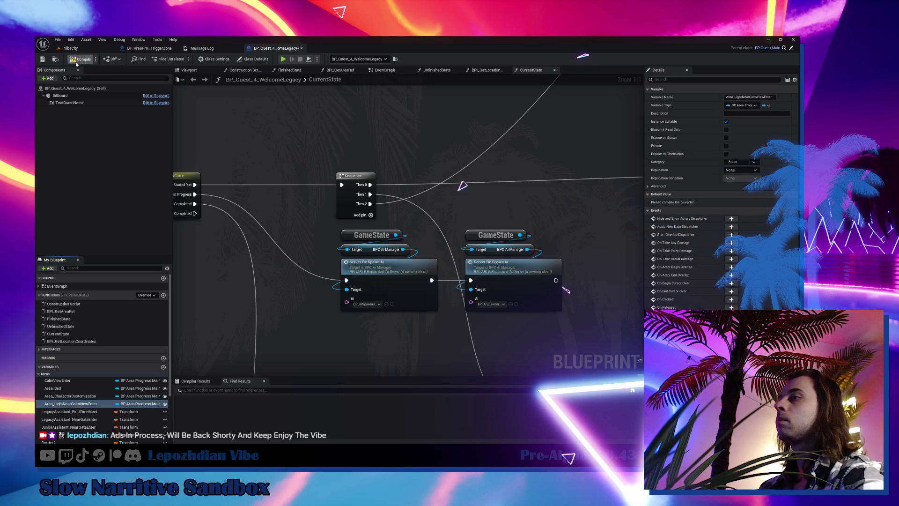
{"action": "left_click", "coordinate": [92, 404]}
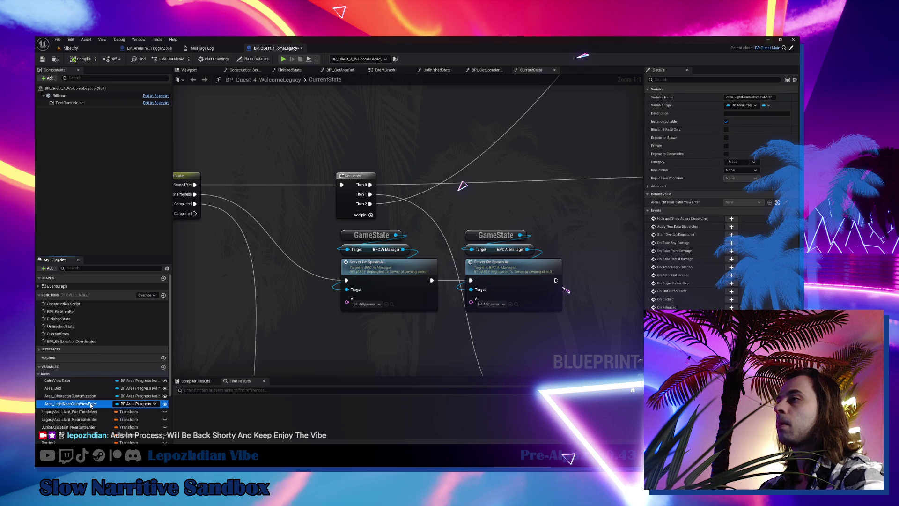
{"action": "left_click", "coordinate": [70, 49]}
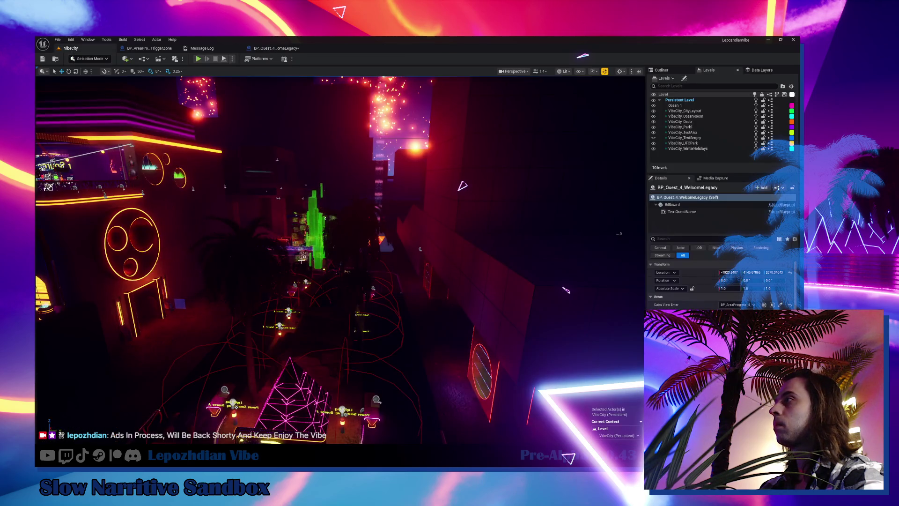
{"action": "key", "text": "f"}
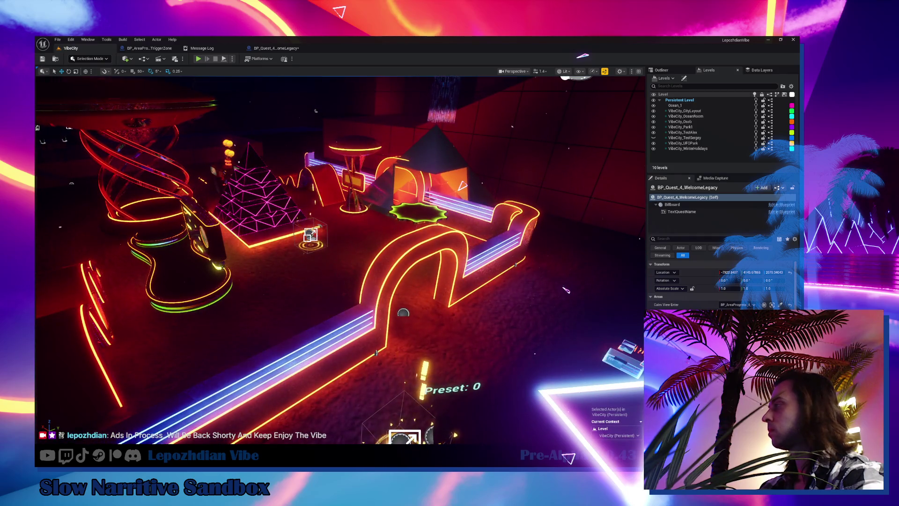
Select BP_PresetPoint_4_4 and drag it across the floor toward the area-progress zone
{"action": "left_click", "coordinate": [309, 234]}
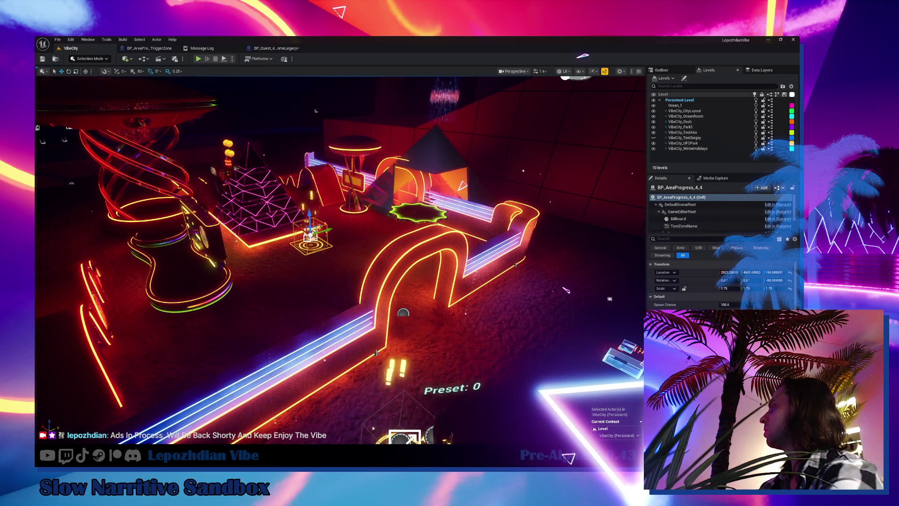
{"action": "left_click", "coordinate": [412, 381]}
{"action": "key", "text": "f"}
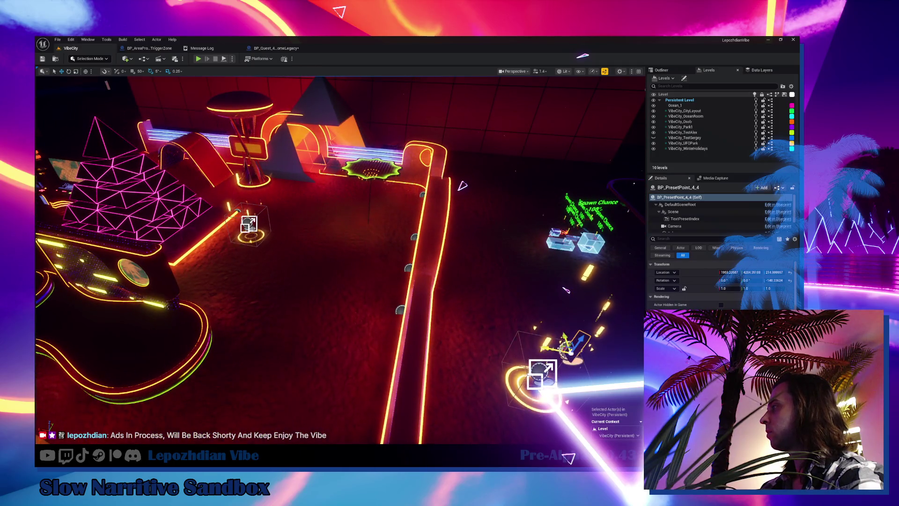
{"action": "left_click", "coordinate": [360, 281]}
{"action": "left_click_drag", "start_coordinate": [359, 281], "coordinate": [312, 265]}
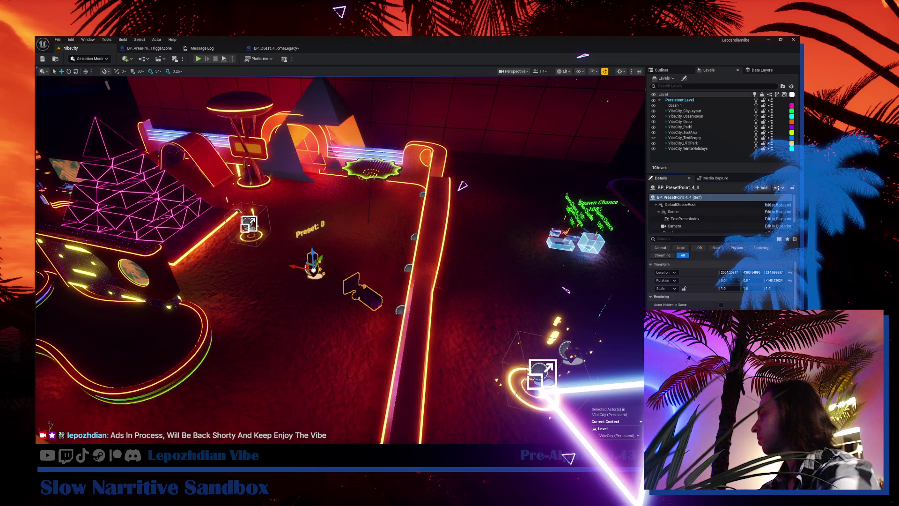
{"action": "key", "text": "f"}
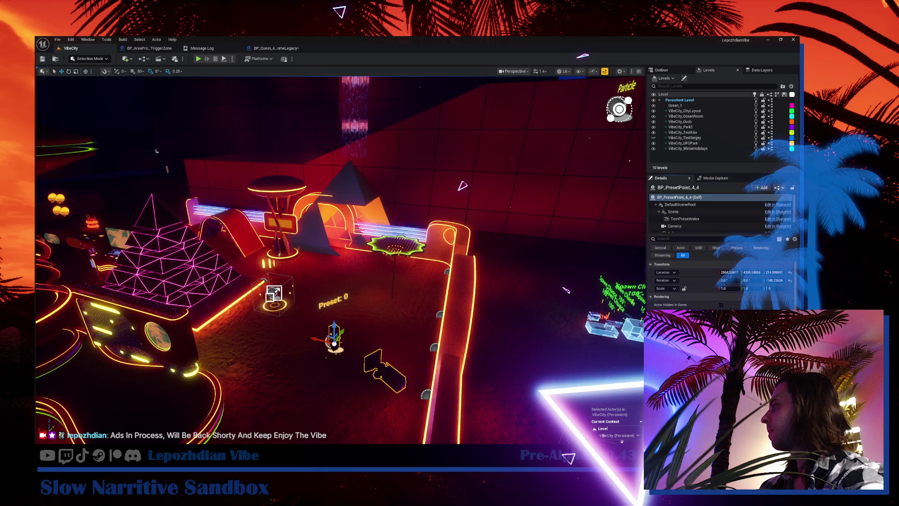
Reposition the preset point beside the zone and rotate it to a yaw of 106.66
{"action": "left_click_drag", "start_coordinate": [405, 376], "coordinate": [307, 363]}
{"action": "mouse_move", "coordinate": [485, 328]}
{"action": "left_mouse_down"}
{"action": "mouse_move", "coordinate": [361, 314]}
{"action": "mouse_move", "coordinate": [279, 349]}
{"action": "mouse_move", "coordinate": [267, 378]}
{"action": "mouse_move", "coordinate": [290, 374]}
{"action": "left_mouse_up"}
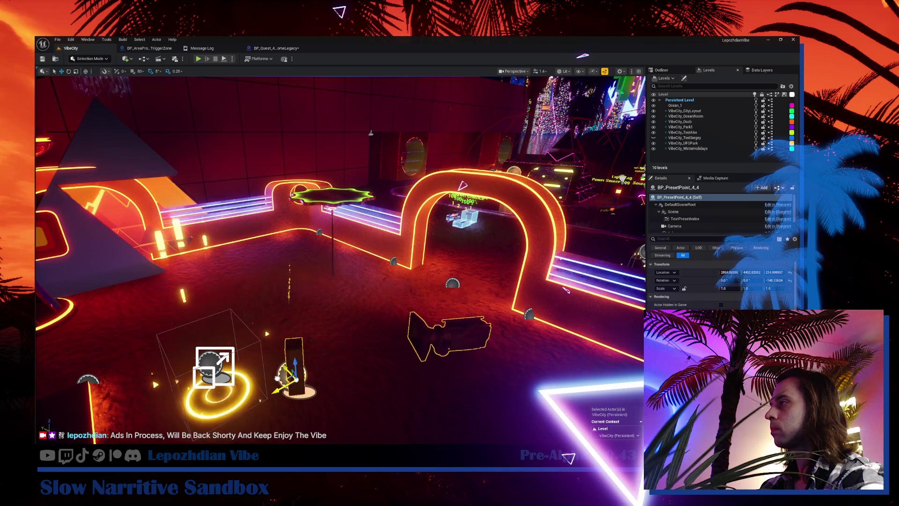
{"action": "left_click_drag", "start_coordinate": [328, 328], "coordinate": [304, 318]}
{"action": "left_click_drag", "start_coordinate": [328, 262], "coordinate": [297, 246]}
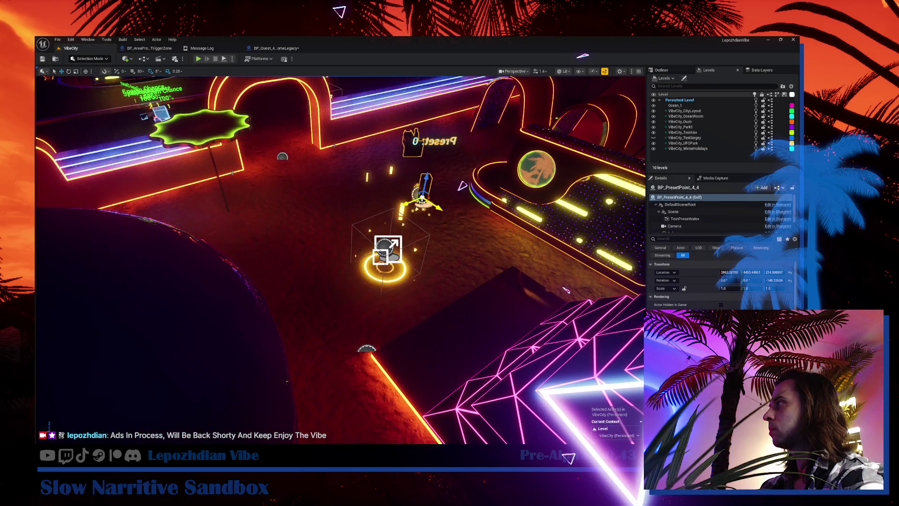
{"action": "mouse_move", "coordinate": [398, 273]}
{"action": "left_mouse_down"}
{"action": "mouse_move", "coordinate": [407, 265]}
{"action": "mouse_move", "coordinate": [384, 245]}
{"action": "left_mouse_up"}
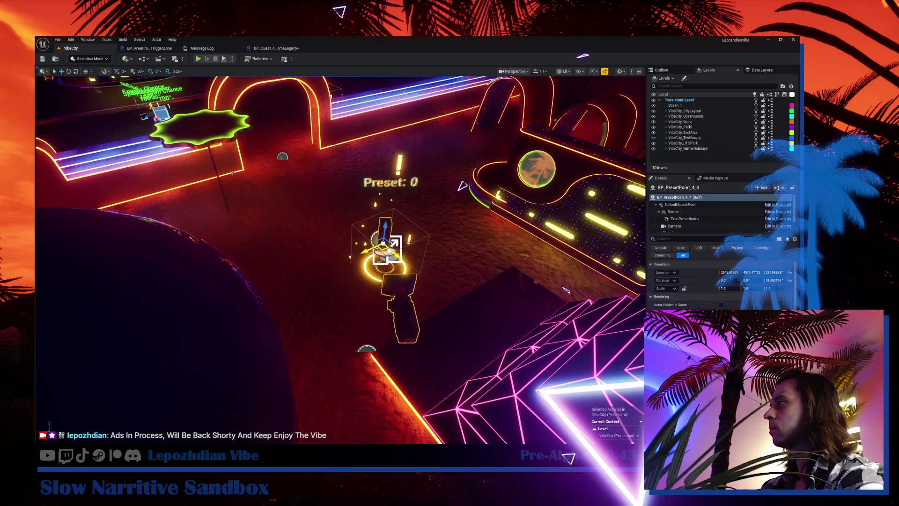
{"action": "mouse_move", "coordinate": [393, 277]}
{"action": "left_mouse_down"}
{"action": "mouse_move", "coordinate": [392, 234]}
{"action": "mouse_move", "coordinate": [393, 276]}
{"action": "left_mouse_up"}
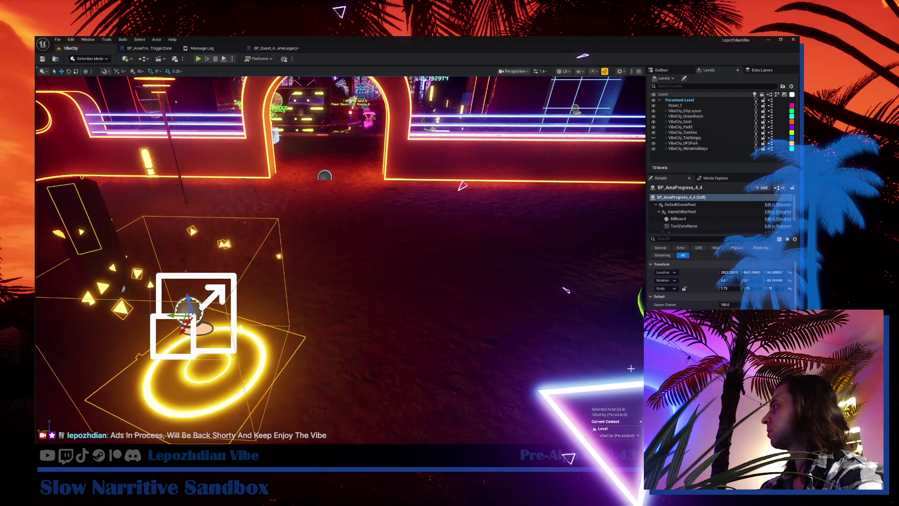
Select BP_AreaProgress_4_4, shift the view toward the arch, and open the File menu
{"action": "left_click", "coordinate": [192, 305]}
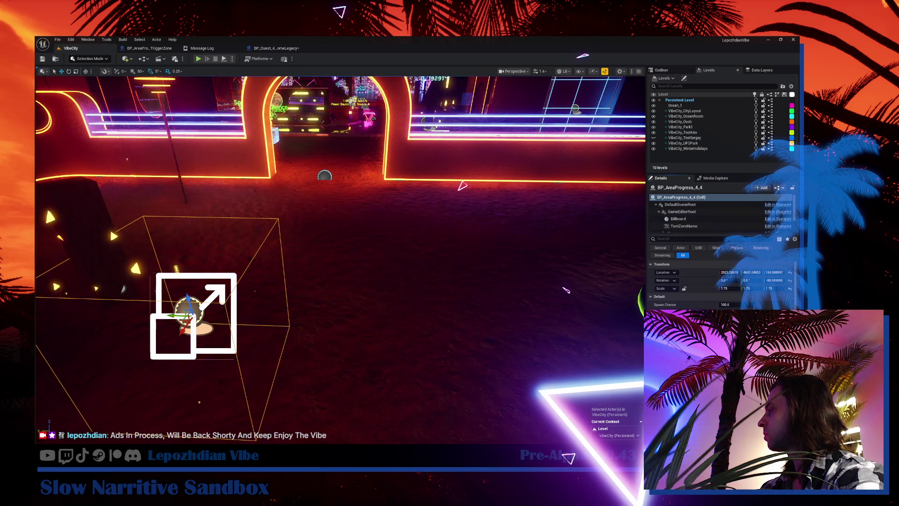
{"action": "scroll", "coordinate": [328, 234], "scroll_direction": "down", "scroll_amount": 3}
{"action": "scroll", "coordinate": [566, 290], "scroll_direction": "up", "scroll_amount": 5}
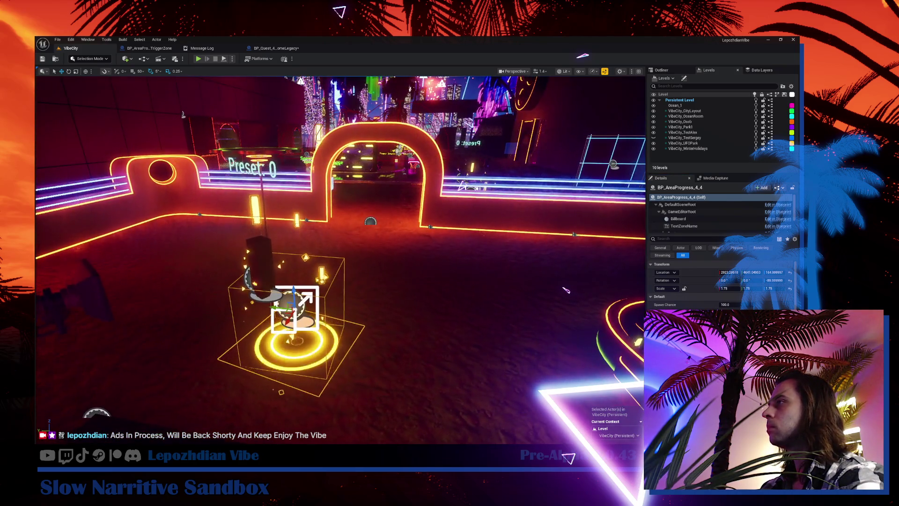
{"action": "scroll", "coordinate": [565, 290], "scroll_direction": "up", "scroll_amount": 1}
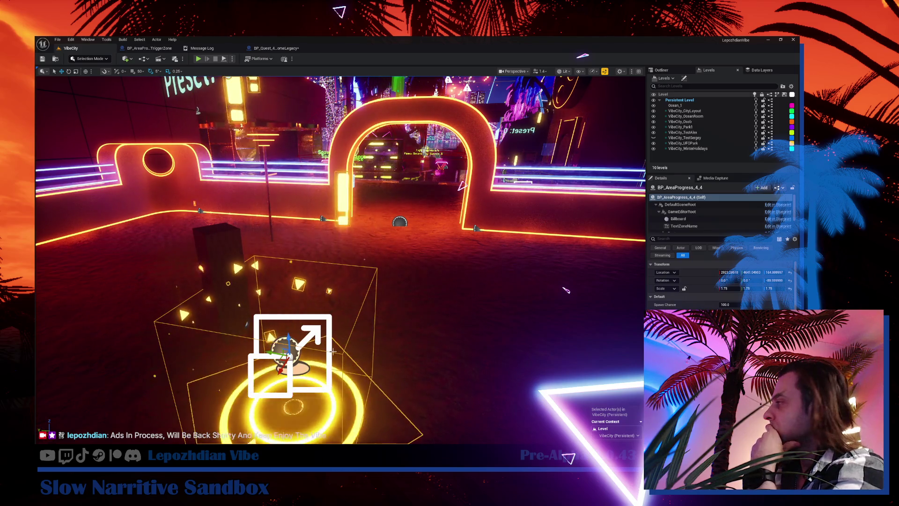
{"action": "left_click_drag", "start_coordinate": [332, 352], "coordinate": [97, 102]}
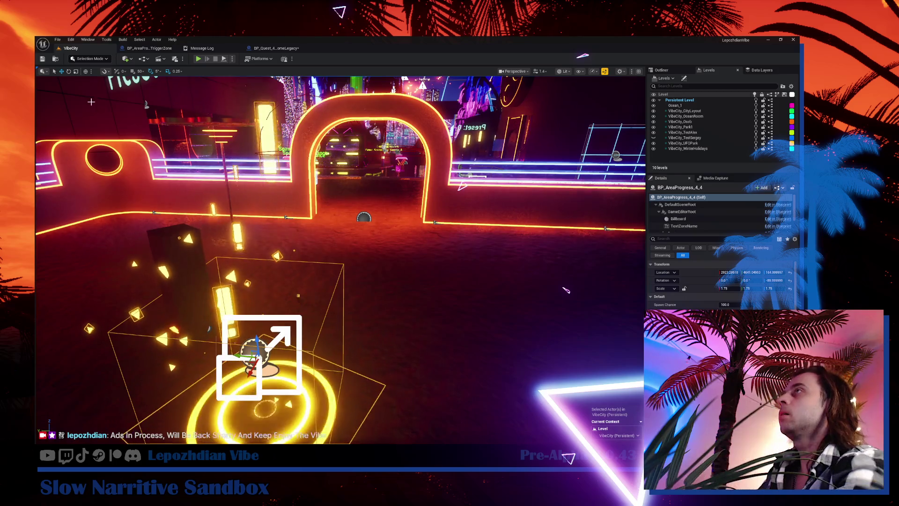
{"action": "left_click", "coordinate": [57, 39]}
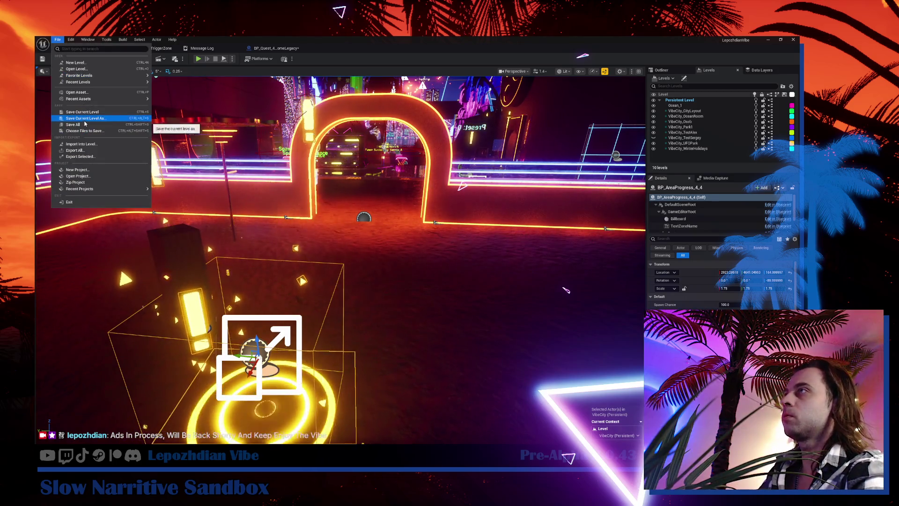
Save all changed levels and assets, then bring up the Content Drawer with Ctrl+Space
{"action": "left_click", "coordinate": [84, 124]}
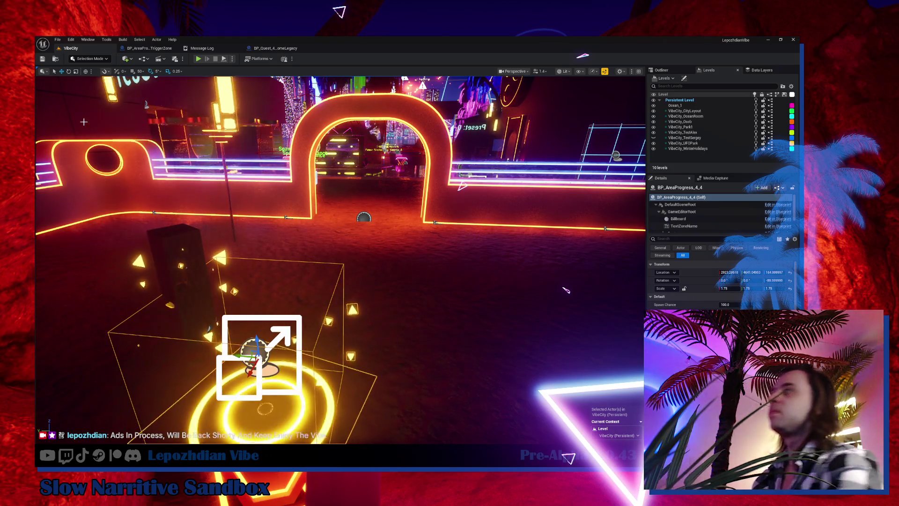
{"action": "scroll", "coordinate": [332, 240], "scroll_direction": "up", "scroll_amount": 3}
{"action": "key", "text": "ctrl+space"}
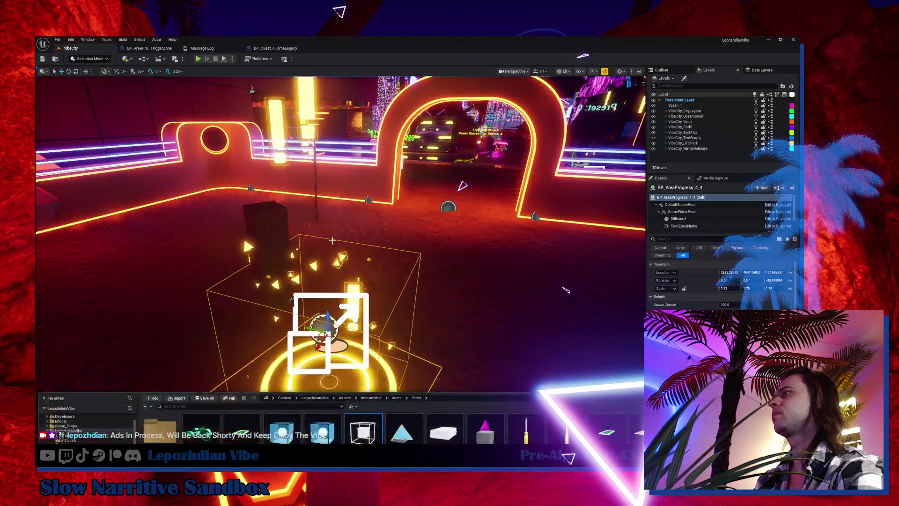
Search Content for 'name' and place a BP_ZoneName actor with Zone Name 'Calm View'
{"action": "left_click", "coordinate": [59, 305]}
{"action": "type", "text": "z"}
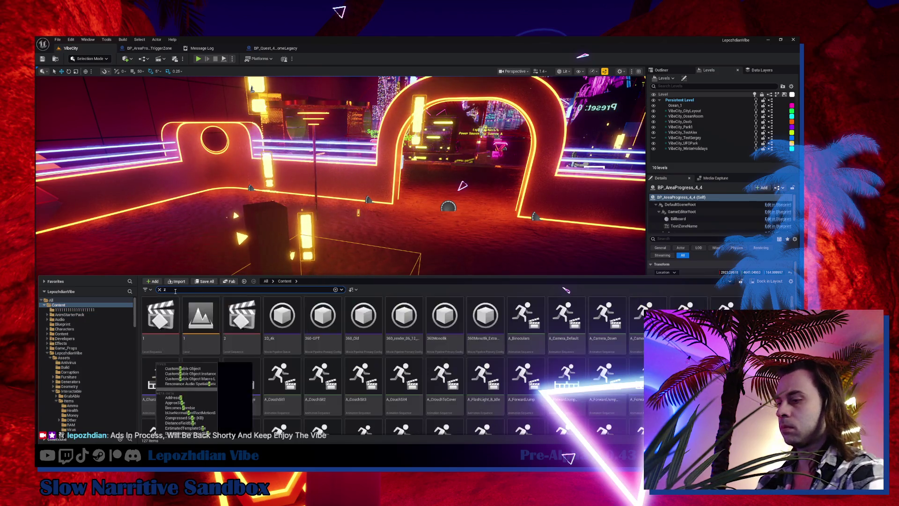
{"action": "type", "text": "one name"}
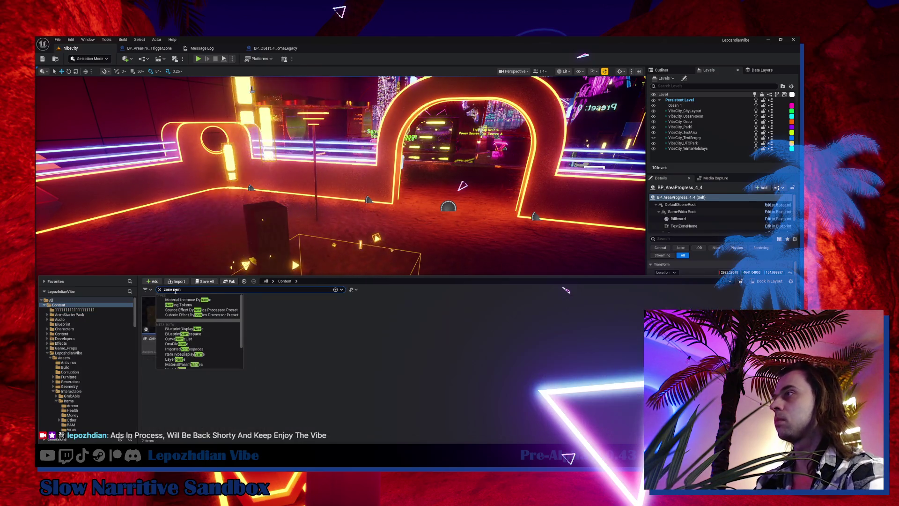
{"action": "left_click", "coordinate": [272, 312]}
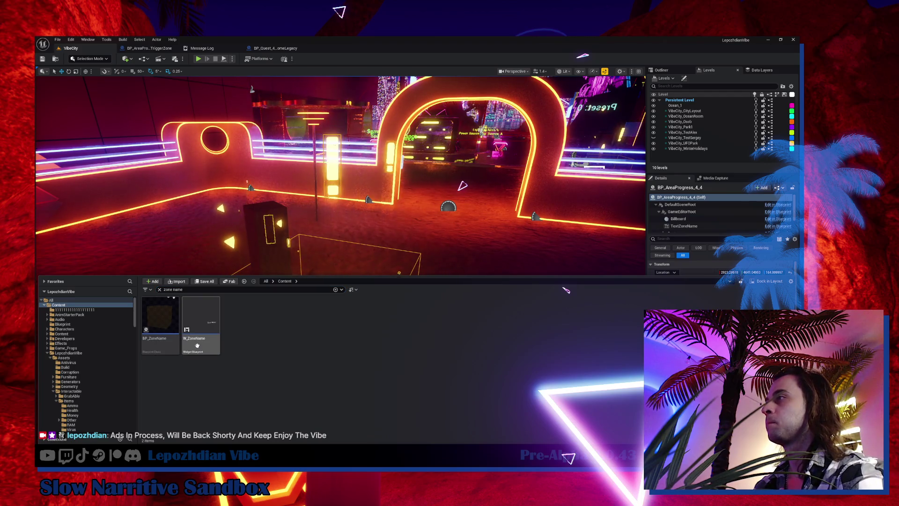
{"action": "left_click_drag", "start_coordinate": [382, 279], "coordinate": [445, 255]}
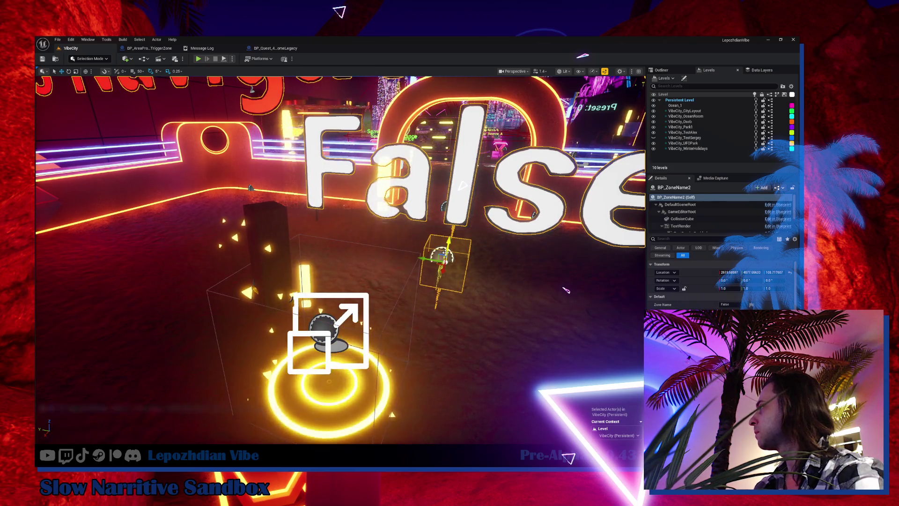
{"action": "left_click", "coordinate": [735, 304]}
{"action": "left_click_drag", "start_coordinate": [736, 304], "coordinate": [703, 305]}
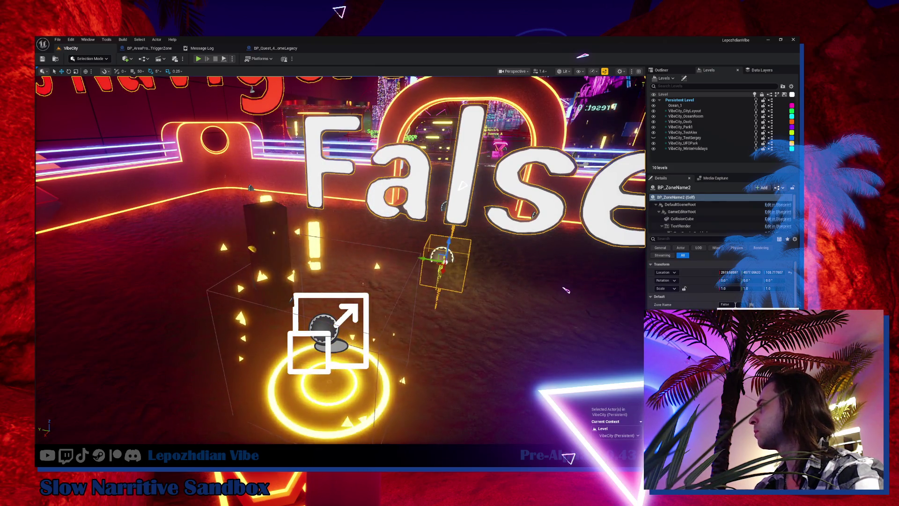
{"action": "type", "text": "Ca"}
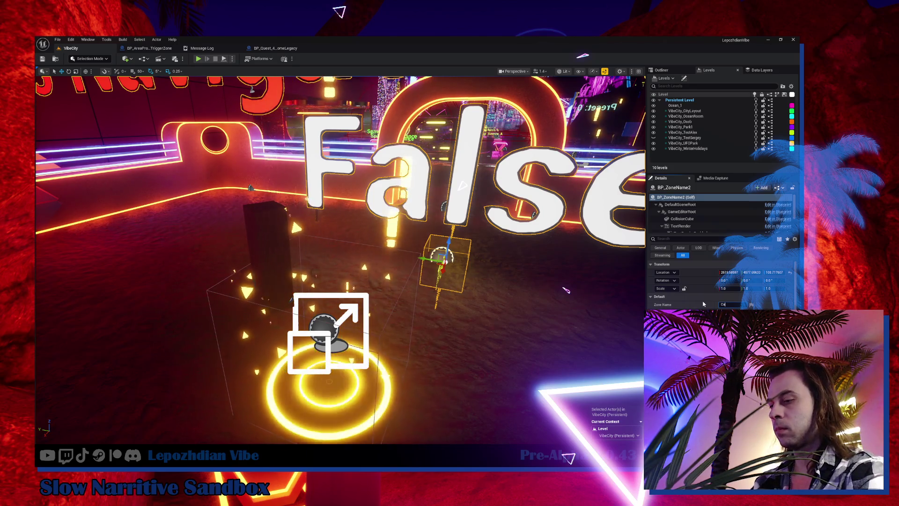
{"action": "type", "text": "lm View"}
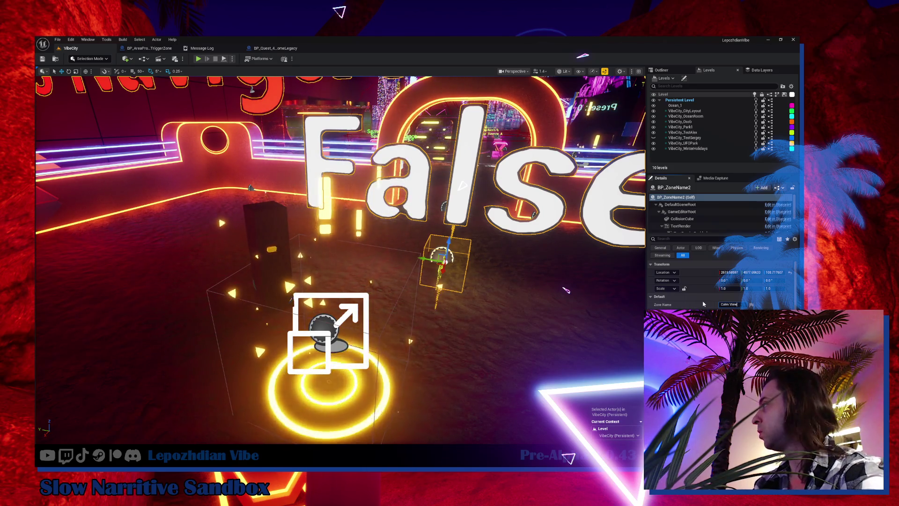
{"action": "key", "text": "Return"}
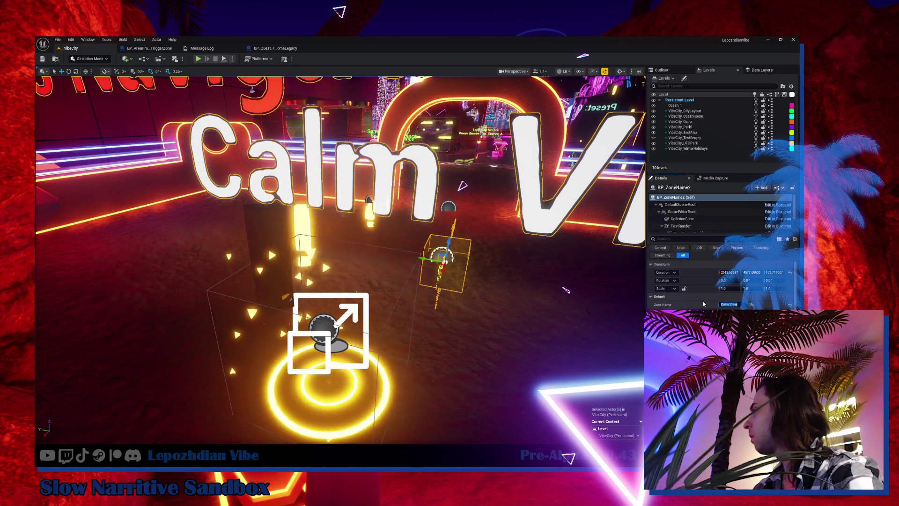
Set the zone's Scale Z to 4, frame it, and start Play In Editor
{"action": "mouse_move", "coordinate": [328, 234]}
{"action": "left_mouse_down"}
{"action": "mouse_move", "coordinate": [318, 272]}
{"action": "mouse_move", "coordinate": [318, 255]}
{"action": "left_mouse_up"}
{"action": "mouse_move", "coordinate": [565, 290]}
{"action": "left_mouse_down"}
{"action": "mouse_move", "coordinate": [565, 283]}
{"action": "mouse_move", "coordinate": [566, 290]}
{"action": "left_mouse_up"}
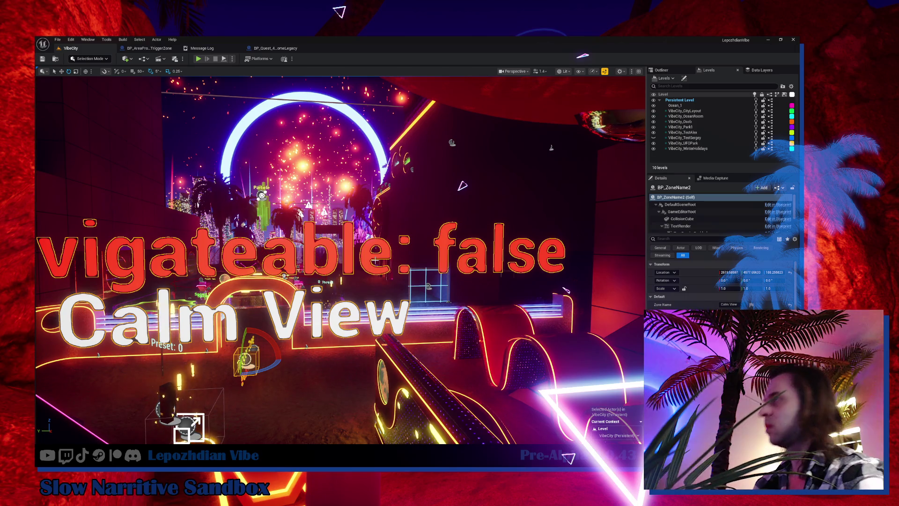
{"action": "left_click_drag", "start_coordinate": [305, 346], "coordinate": [317, 372]}
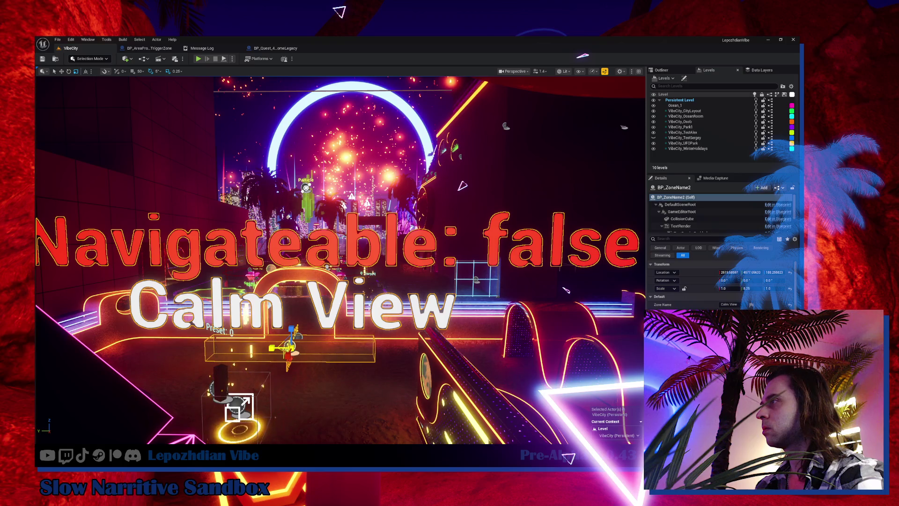
{"action": "type", "text": "4"}
{"action": "key", "text": "Return"}
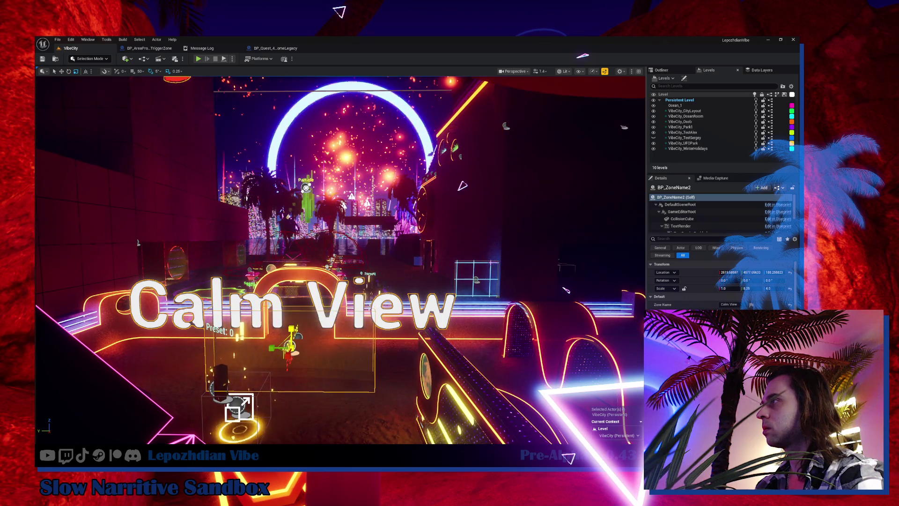
{"action": "key", "text": "f"}
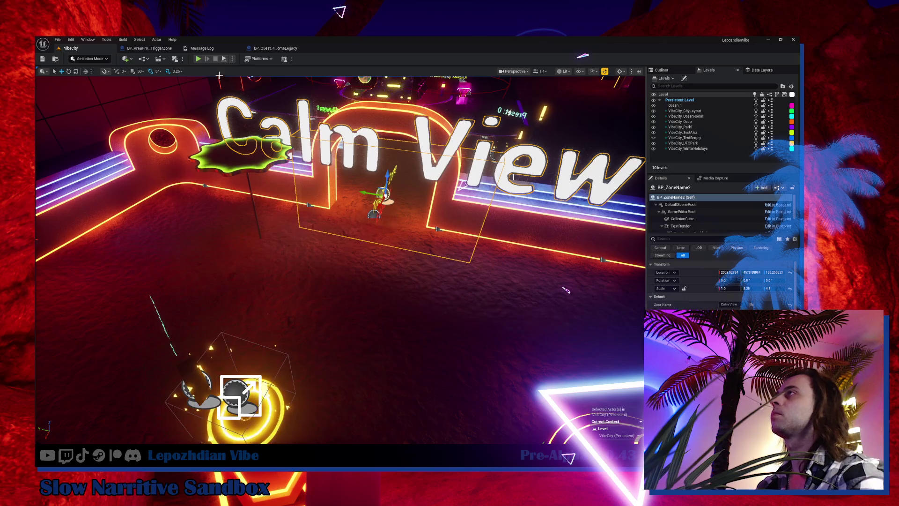
{"action": "key", "text": "alt+p"}
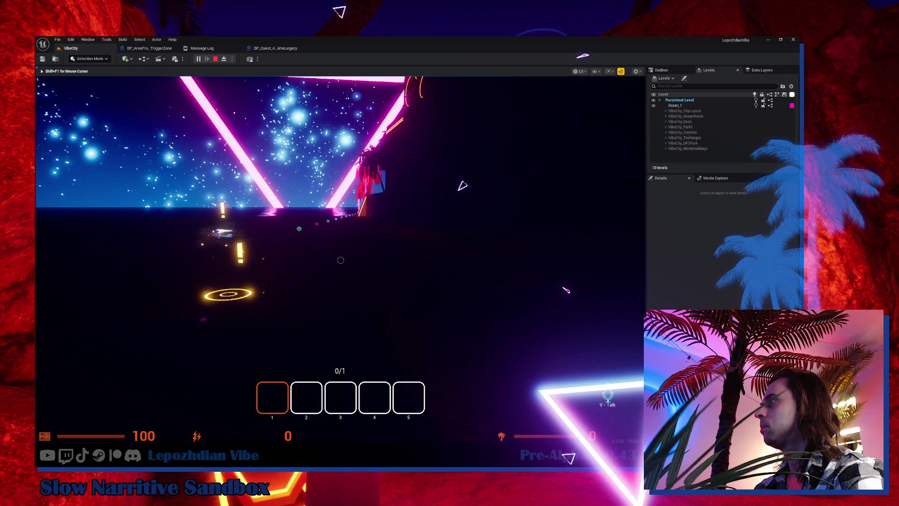
Stop the play session, return to the VibeCity level, and open the zone's Blueprint dropdown
{"action": "key", "text": "Escape"}
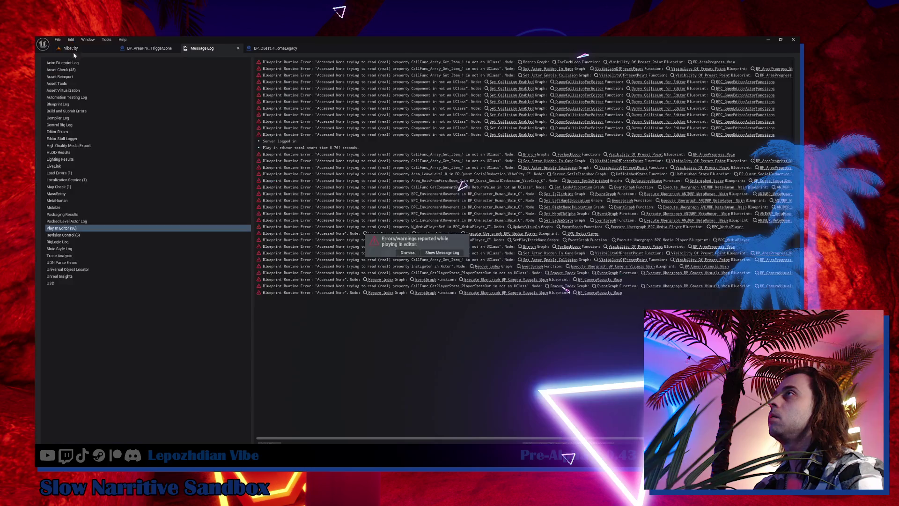
{"action": "left_click", "coordinate": [71, 48]}
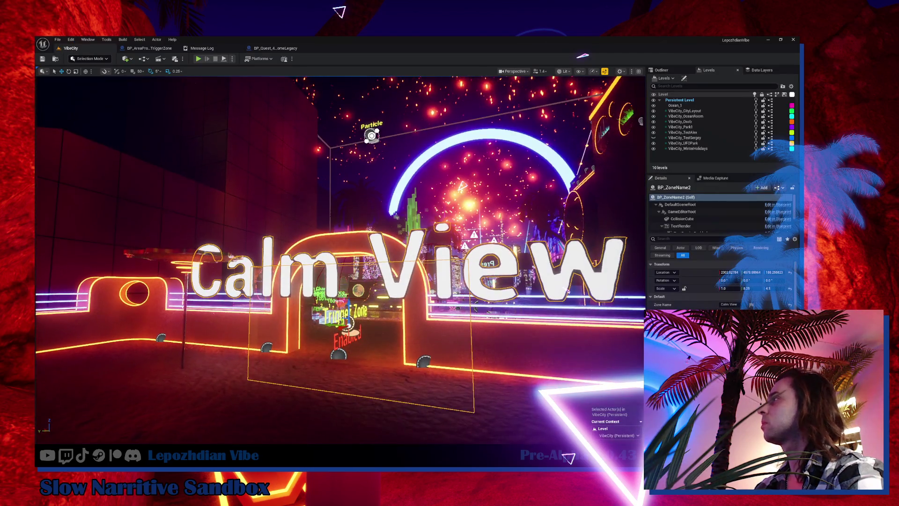
{"action": "left_click", "coordinate": [783, 188]}
Open BP_ZoneName in the Blueprint Editor and dock it as a tab beside VibeCity
{"action": "left_click", "coordinate": [763, 207]}
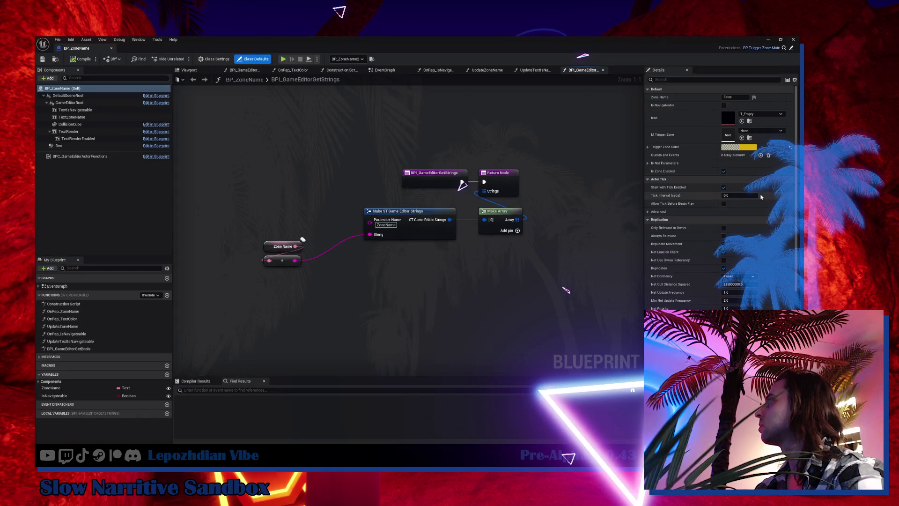
{"action": "left_click", "coordinate": [80, 156]}
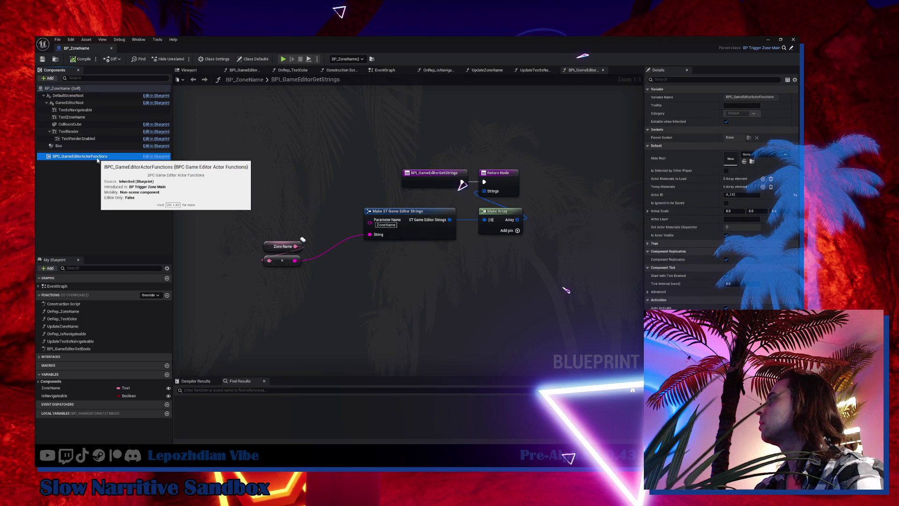
{"action": "left_click_drag", "start_coordinate": [69, 48], "coordinate": [146, 50]}
{"action": "left_click", "coordinate": [90, 50]}
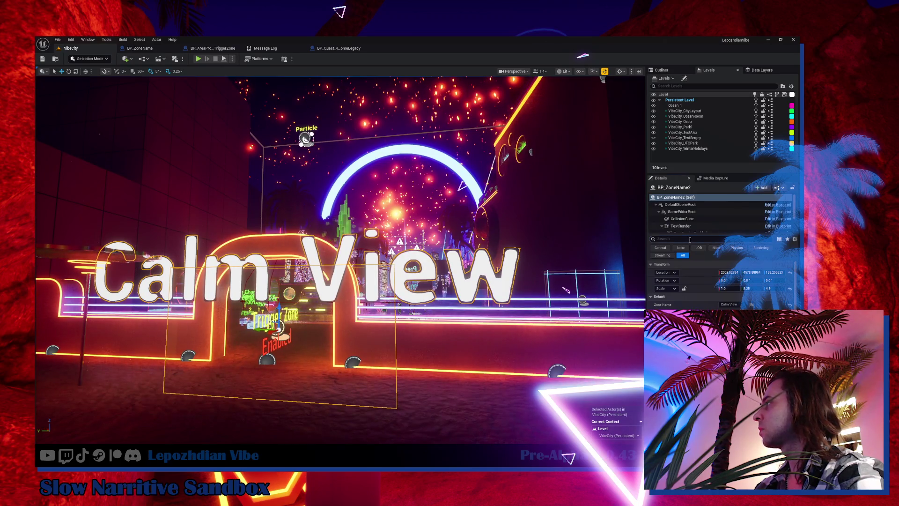
Filter Details for 'is', clear the filter, and select the BP_ZoneName2 Calm View actor
{"action": "type", "text": "is"}
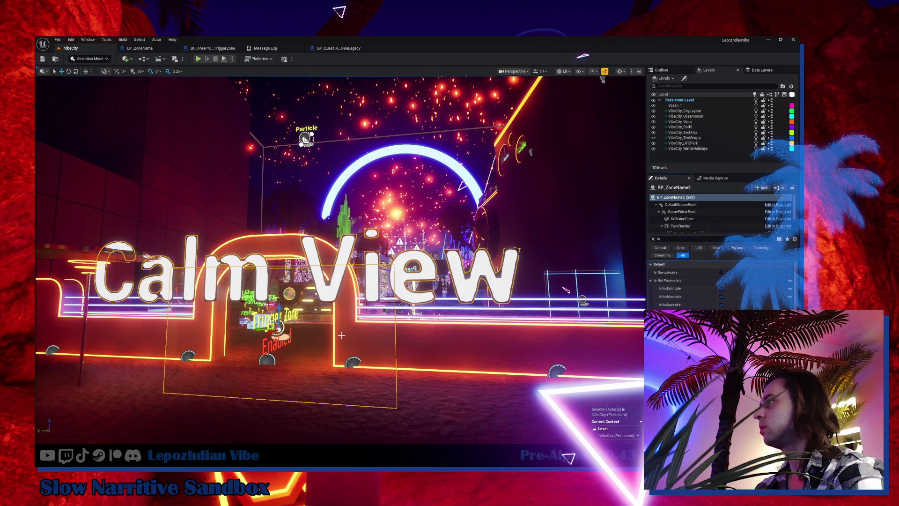
{"action": "key", "text": "d"}
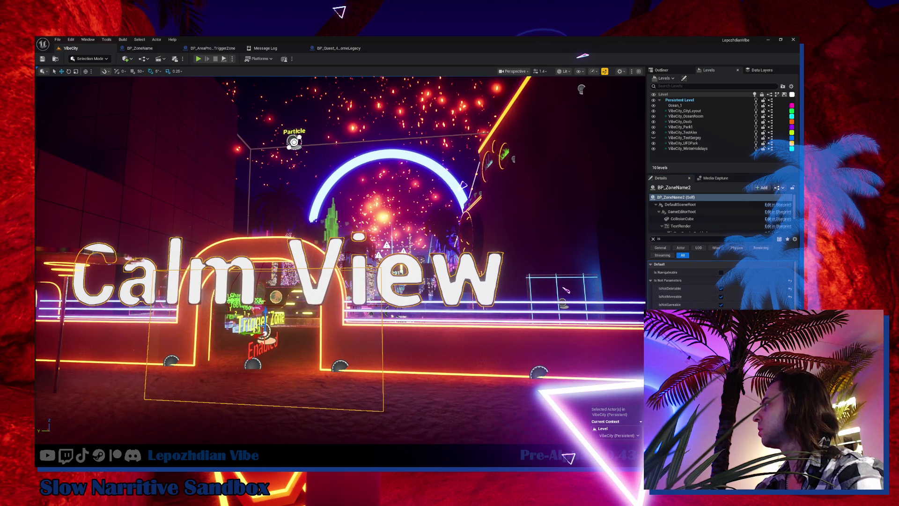
{"action": "scroll", "coordinate": [715, 302], "scroll_direction": "down", "scroll_amount": 2}
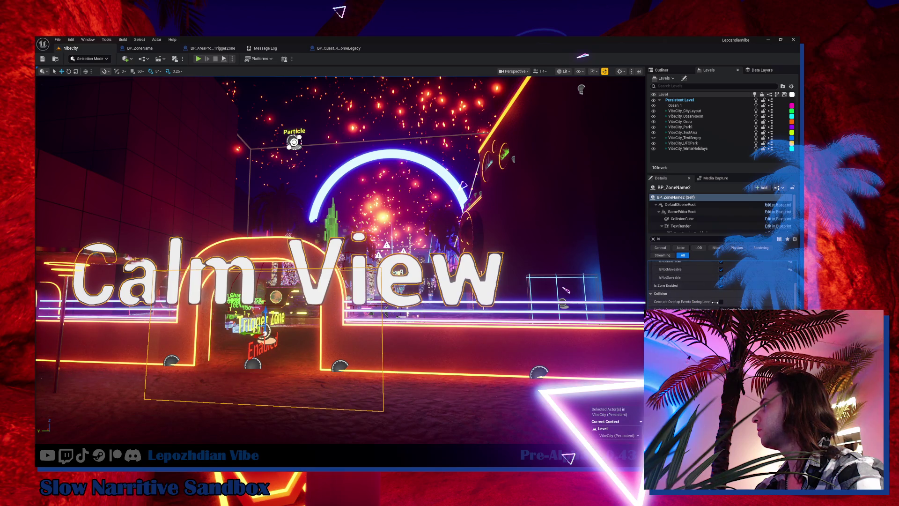
{"action": "scroll", "coordinate": [704, 295], "scroll_direction": "up", "scroll_amount": 2}
{"action": "left_click", "coordinate": [654, 239]}
{"action": "left_click_drag", "start_coordinate": [336, 306], "coordinate": [336, 305]}
{"action": "left_click", "coordinate": [221, 331]}
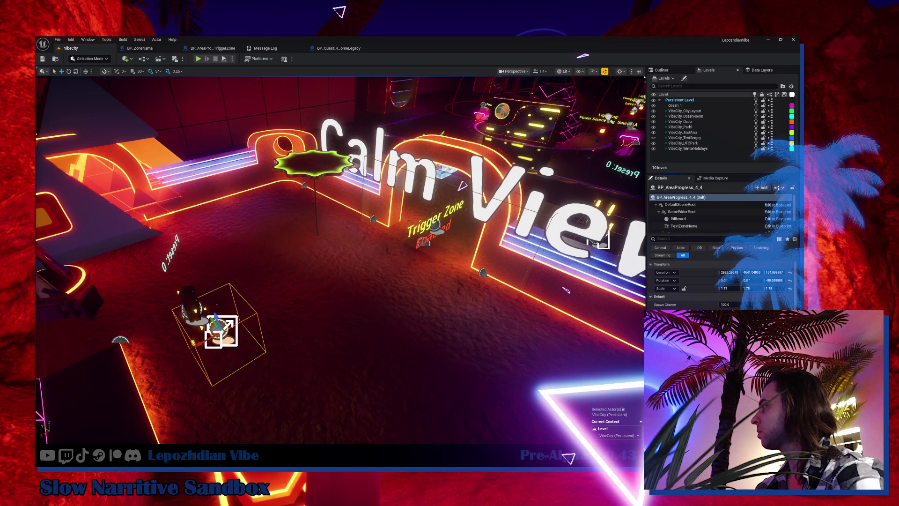
{"action": "left_click", "coordinate": [437, 224]}
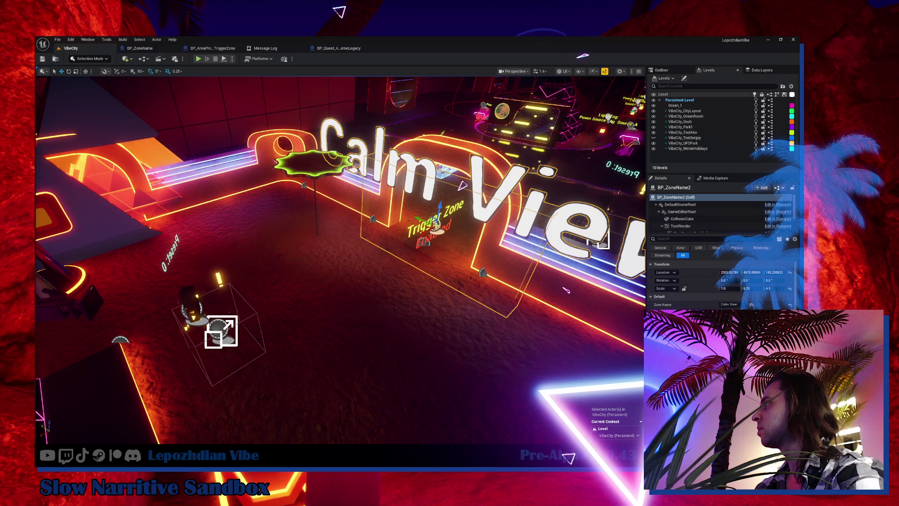
Resize the Calm View zone to X scale 5.75 and Y scale 24, moving it to X≈2534
{"action": "left_click_drag", "start_coordinate": [440, 225], "coordinate": [389, 267]}
{"action": "mouse_move", "coordinate": [725, 288]}
{"action": "left_mouse_down"}
{"action": "mouse_move", "coordinate": [749, 287]}
{"action": "mouse_move", "coordinate": [735, 288]}
{"action": "left_mouse_up"}
{"action": "left_click_drag", "start_coordinate": [328, 234], "coordinate": [328, 187]}
{"action": "left_click_drag", "start_coordinate": [462, 185], "coordinate": [463, 206]}
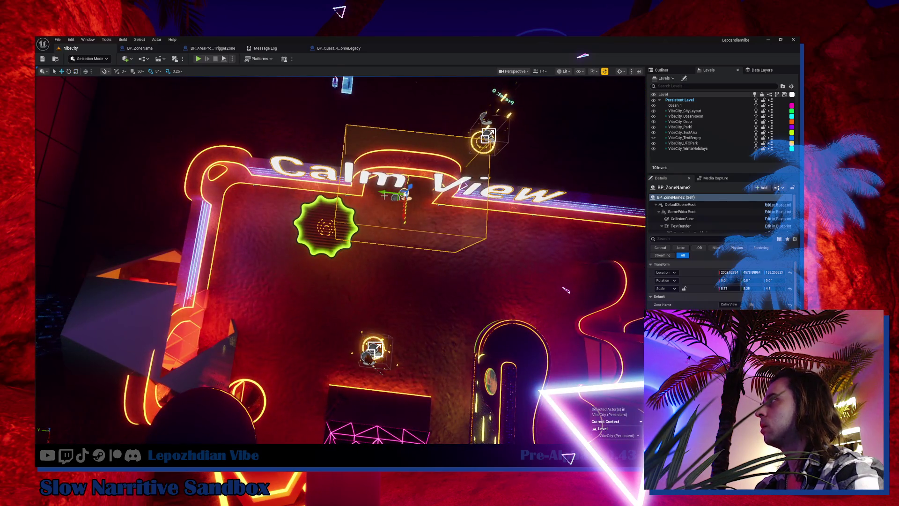
{"action": "left_click_drag", "start_coordinate": [749, 288], "coordinate": [787, 288]}
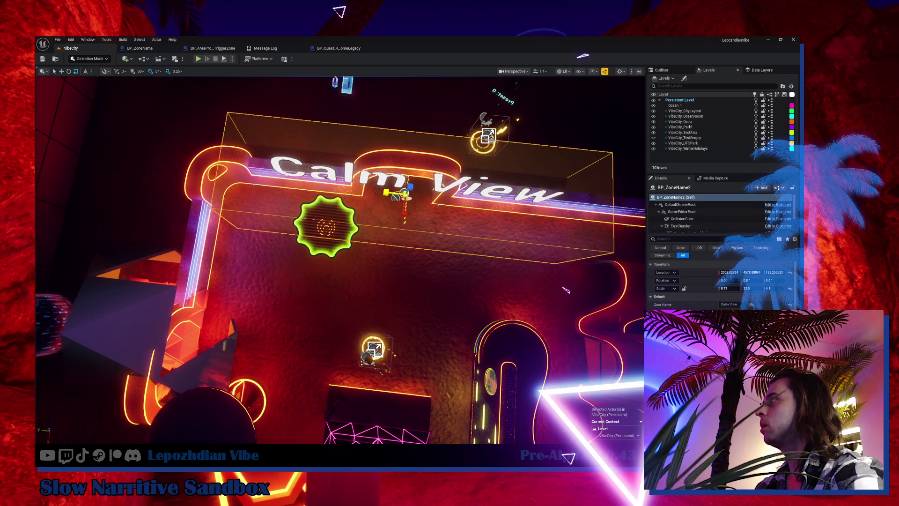
{"action": "left_click_drag", "start_coordinate": [463, 186], "coordinate": [463, 201]}
{"action": "left_click_drag", "start_coordinate": [401, 243], "coordinate": [401, 216]}
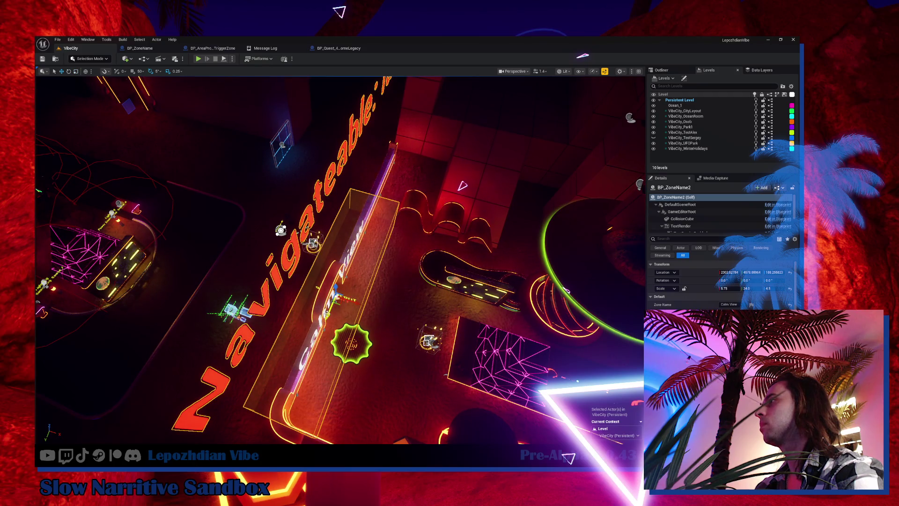
{"action": "left_click_drag", "start_coordinate": [751, 272], "coordinate": [744, 272]}
{"action": "left_click_drag", "start_coordinate": [358, 295], "coordinate": [398, 305]}
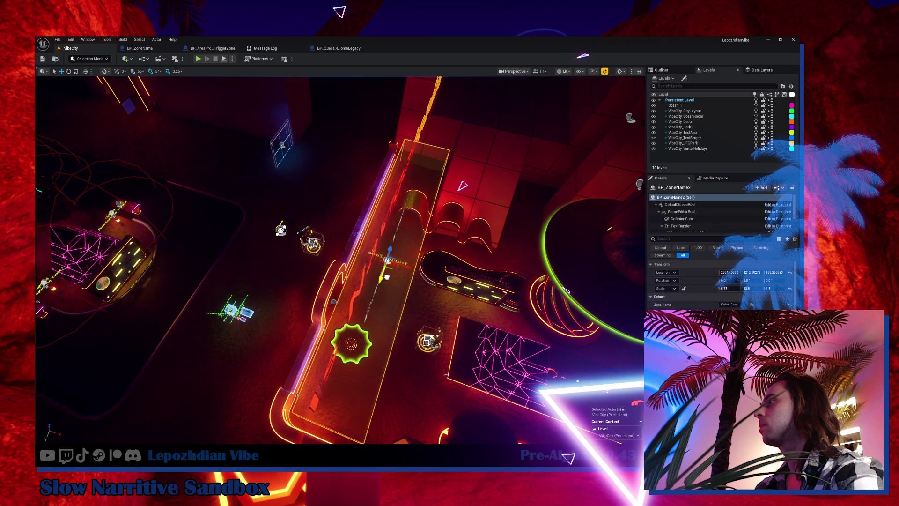
{"action": "left_click_drag", "start_coordinate": [462, 186], "coordinate": [462, 186]}
{"action": "scroll", "coordinate": [462, 185], "scroll_direction": "up", "scroll_amount": 1}
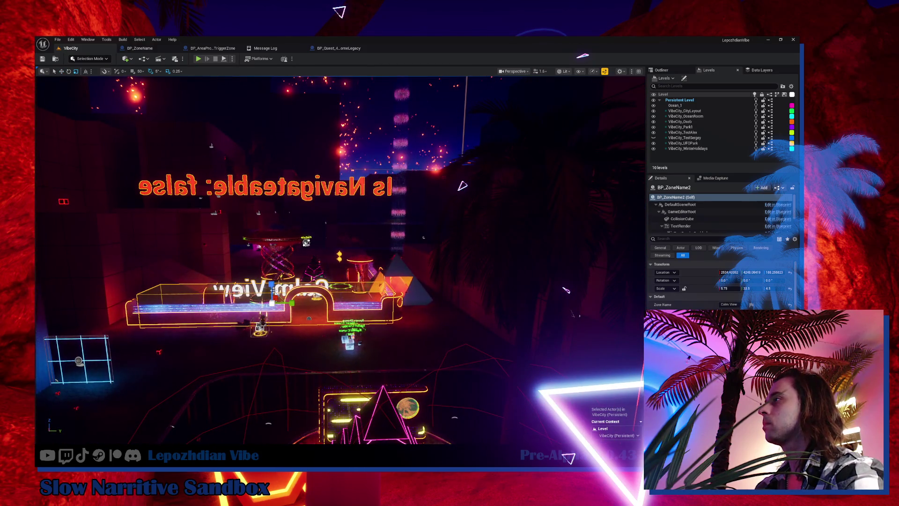
Raise the zone's Z scale to about 40, lift it above the floor, and reopen BP_ZoneName's Blueprint
{"action": "left_click_drag", "start_coordinate": [775, 288], "coordinate": [798, 289]}
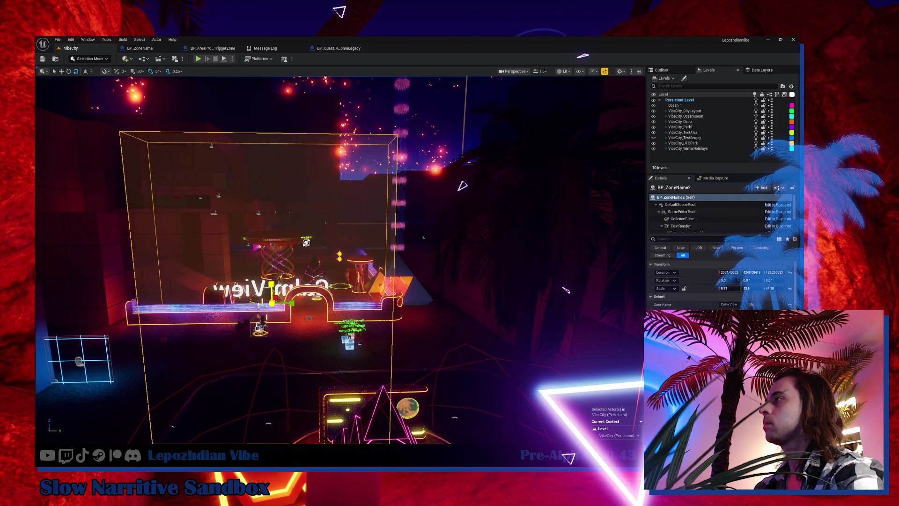
{"action": "left_click_drag", "start_coordinate": [272, 278], "coordinate": [277, 134]}
{"action": "key", "text": "e"}
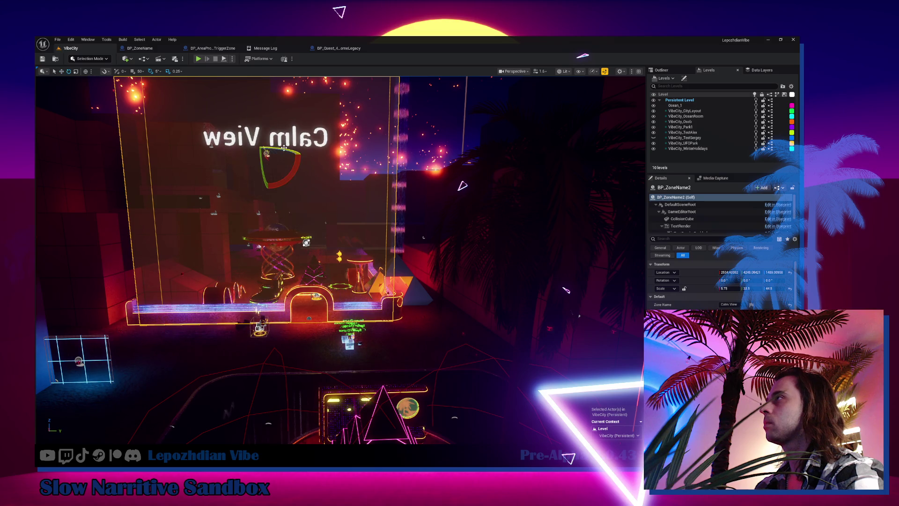
{"action": "left_click_drag", "start_coordinate": [395, 226], "coordinate": [395, 199]}
{"action": "key", "text": "f"}
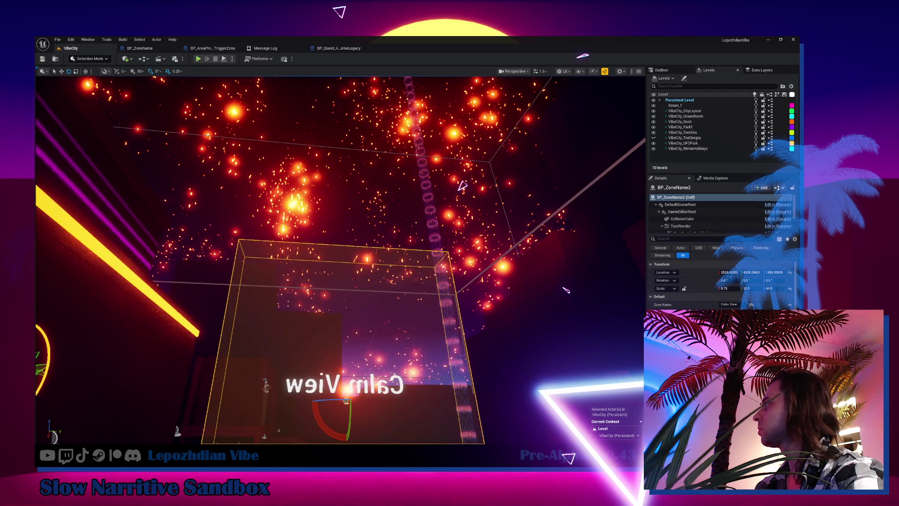
{"action": "left_click", "coordinate": [778, 187]}
{"action": "left_click", "coordinate": [776, 203]}
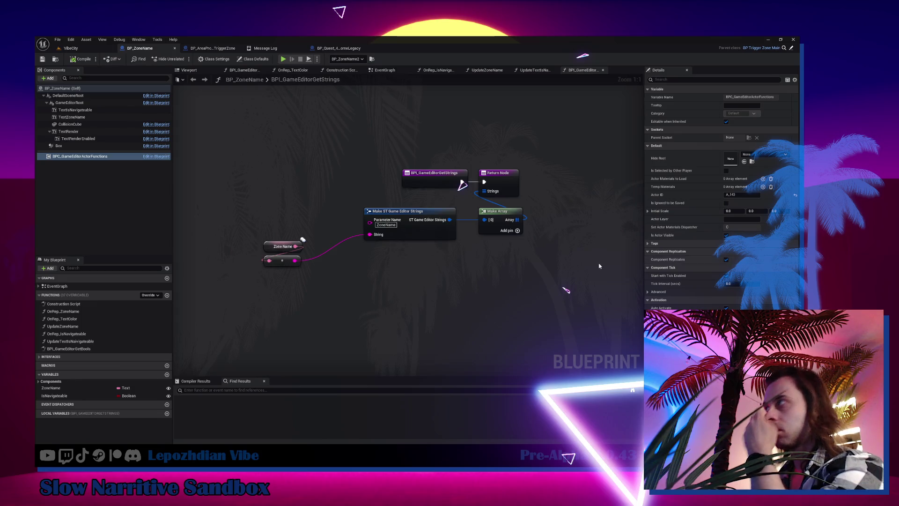
In BP_ZoneName's Viewport, inspect TextRender, TextZoneName, TextIsNavigateable and GameEditorRoot, then return to VibeCity
{"action": "left_click", "coordinate": [382, 71]}
{"action": "left_click", "coordinate": [184, 70]}
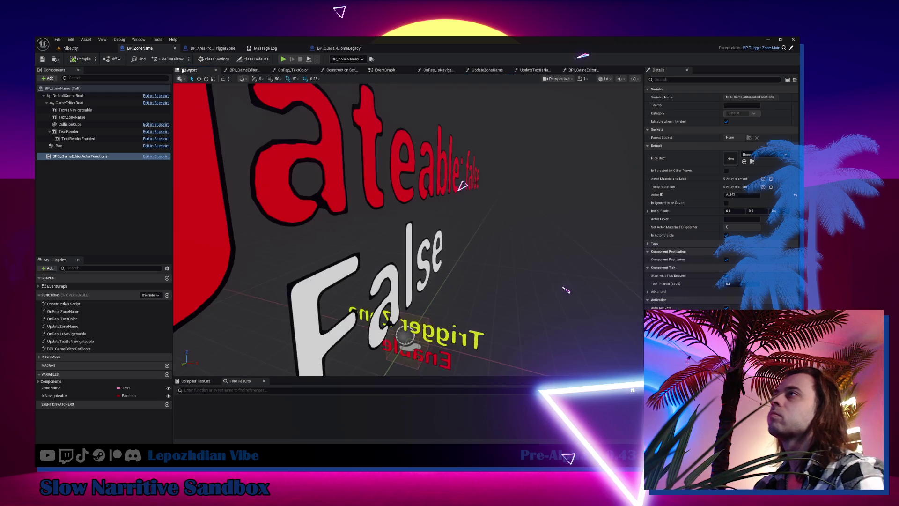
{"action": "double_click", "coordinate": [91, 133]}
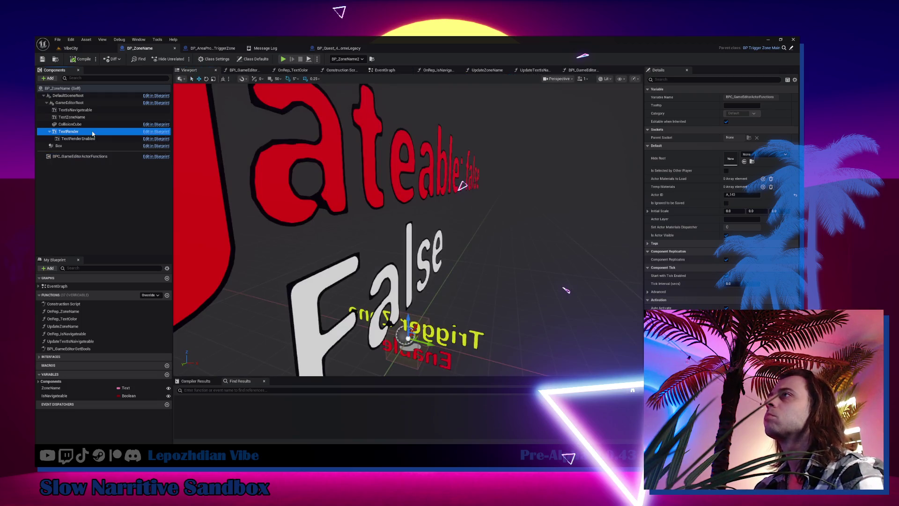
{"action": "left_click", "coordinate": [391, 248]}
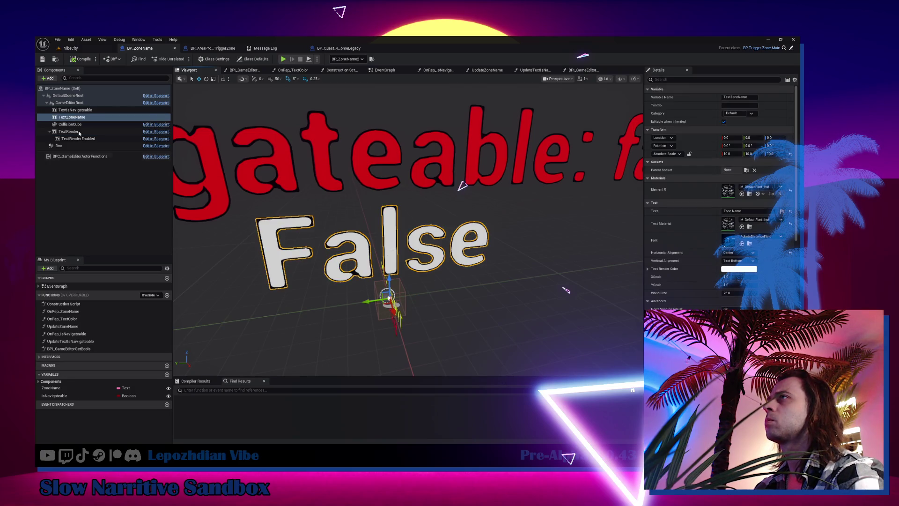
{"action": "left_click", "coordinate": [74, 104]}
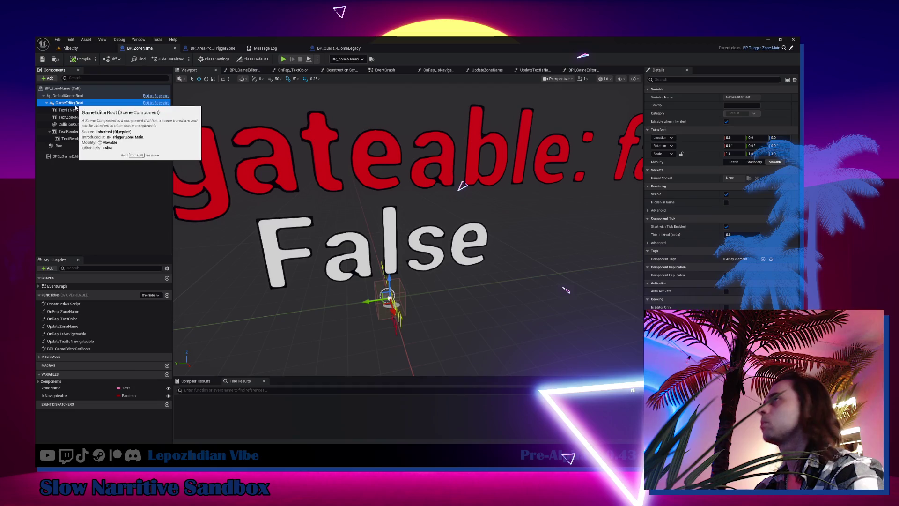
{"action": "left_click", "coordinate": [75, 110]}
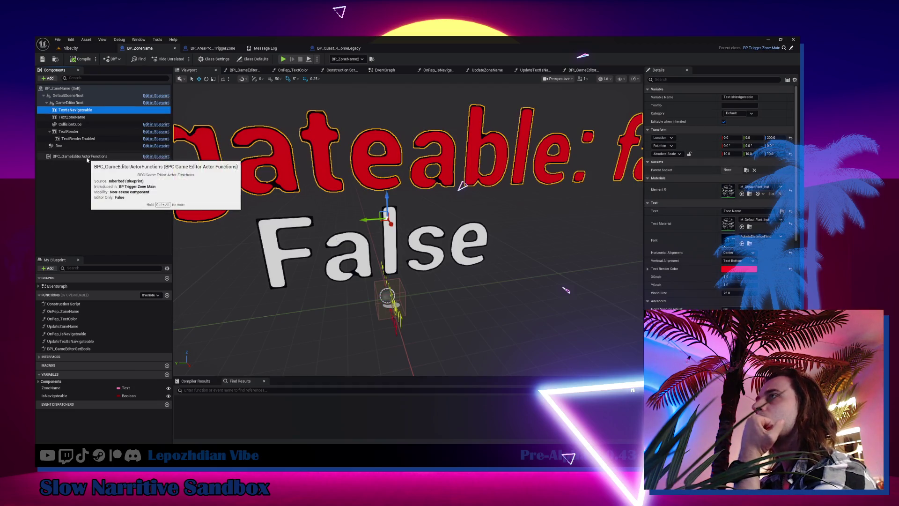
{"action": "mouse_move", "coordinate": [431, 313]}
{"action": "left_mouse_down"}
{"action": "mouse_move", "coordinate": [409, 356]}
{"action": "mouse_move", "coordinate": [398, 323]}
{"action": "left_mouse_up"}
{"action": "left_click", "coordinate": [76, 104]}
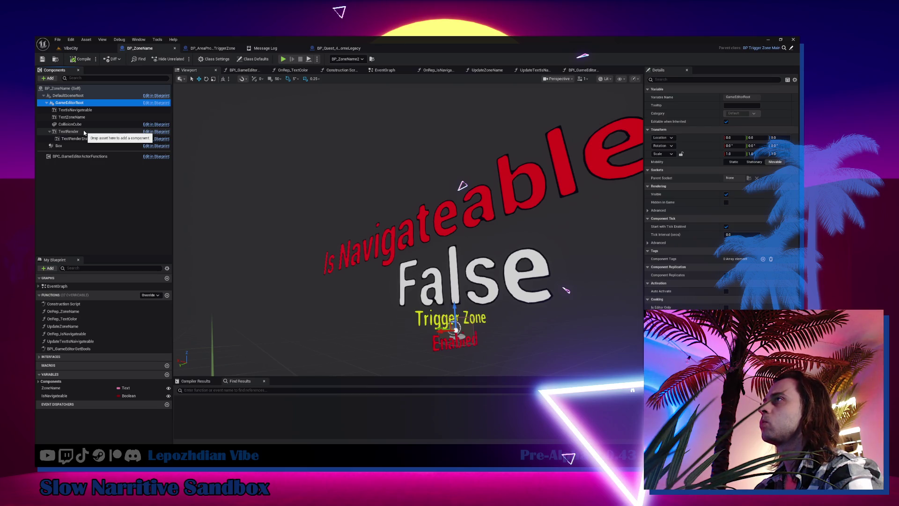
{"action": "left_click", "coordinate": [70, 49]}
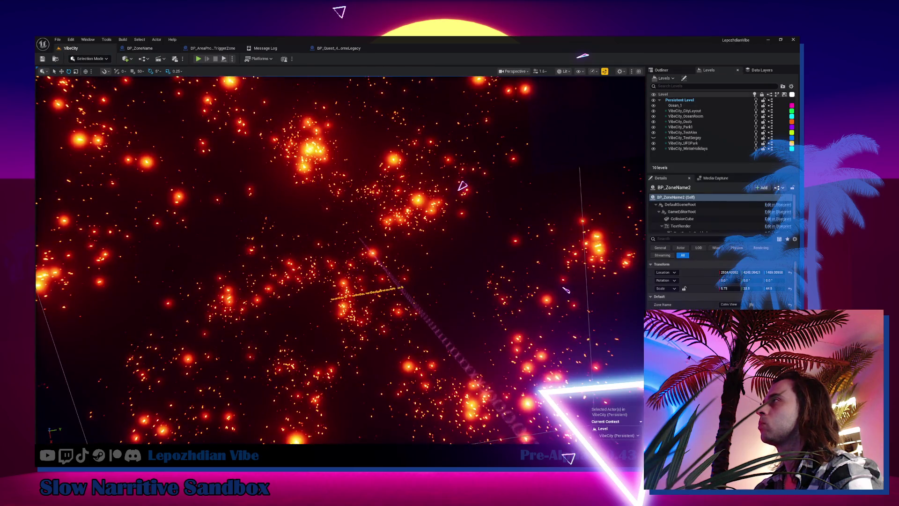
Zoom the level view around the Calm View zone, then bring the BP_ZoneName Blueprint forward
{"action": "scroll", "coordinate": [565, 289], "scroll_direction": "down", "scroll_amount": 10}
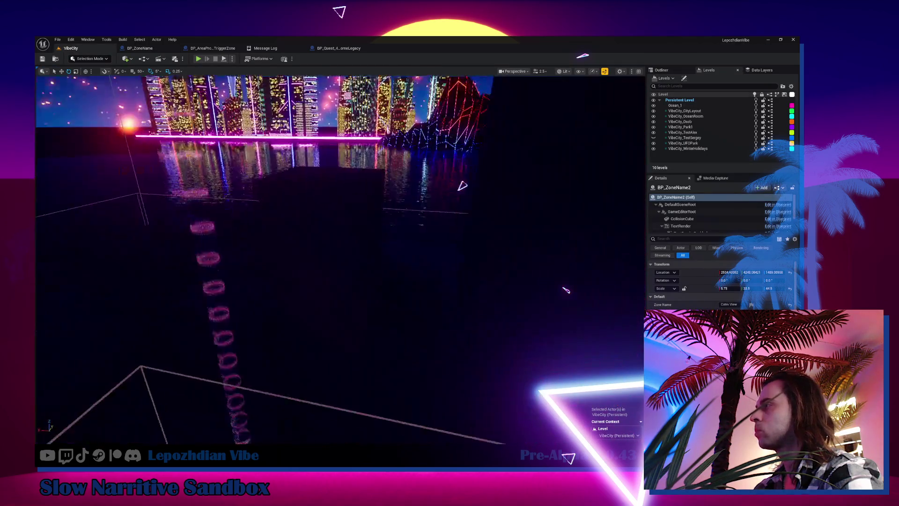
{"action": "scroll", "coordinate": [566, 289], "scroll_direction": "down", "scroll_amount": 10}
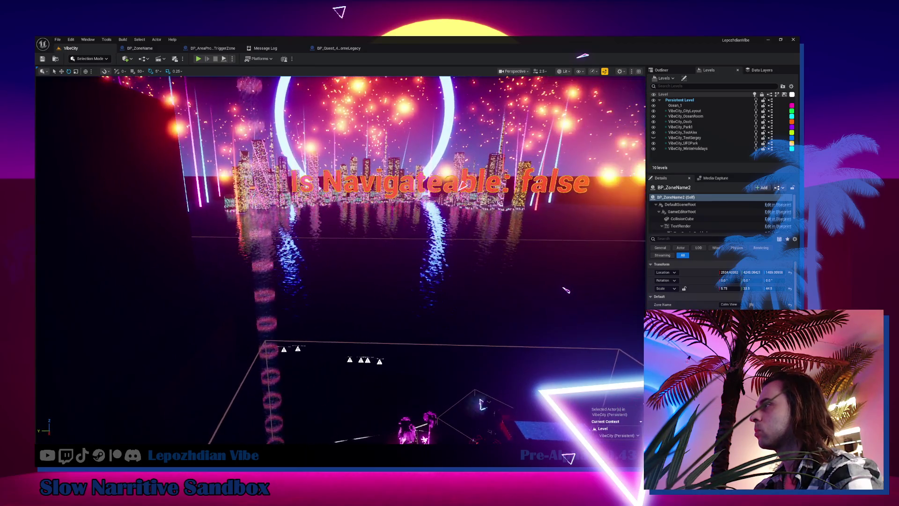
{"action": "scroll", "coordinate": [565, 289], "scroll_direction": "up", "scroll_amount": 10}
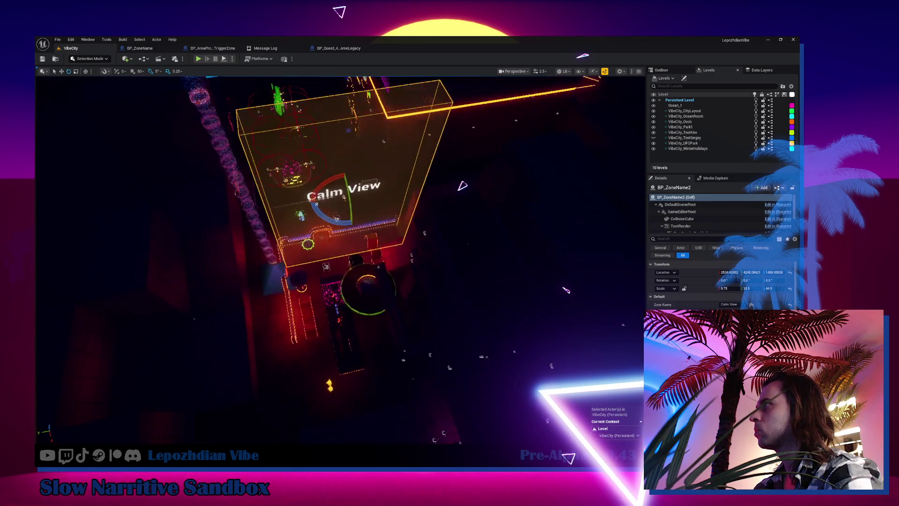
{"action": "scroll", "coordinate": [565, 290], "scroll_direction": "down", "scroll_amount": 8}
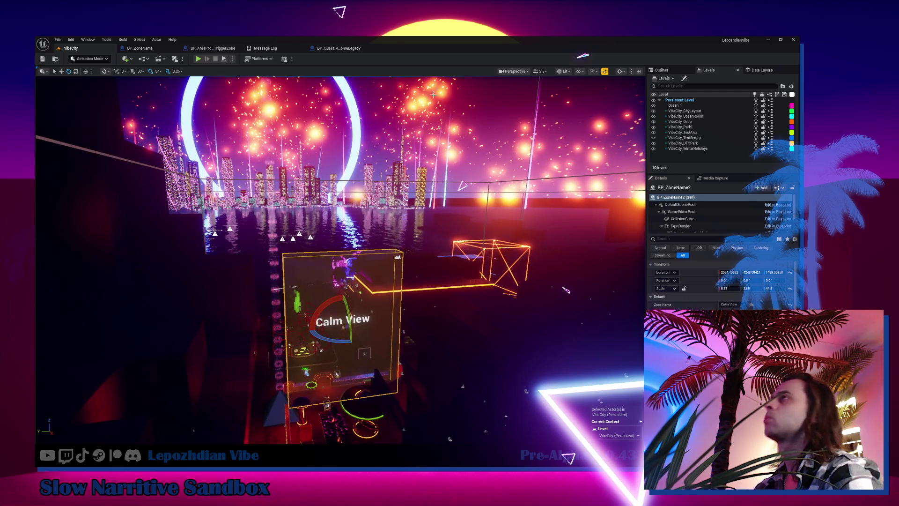
{"action": "left_click", "coordinate": [141, 50]}
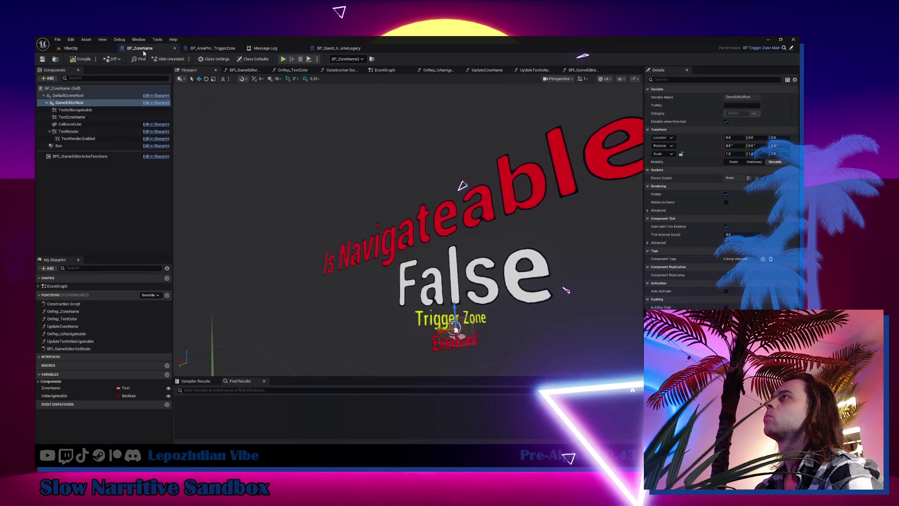
Lower the Is Navigateable text, scale it to 2.25 and zero its X, Y and Z location
{"action": "left_click", "coordinate": [448, 231]}
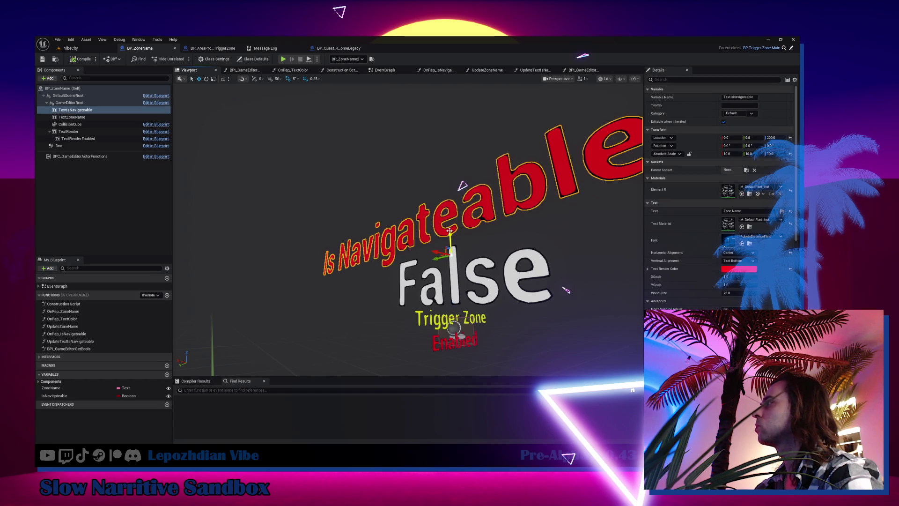
{"action": "left_click_drag", "start_coordinate": [450, 231], "coordinate": [453, 299]}
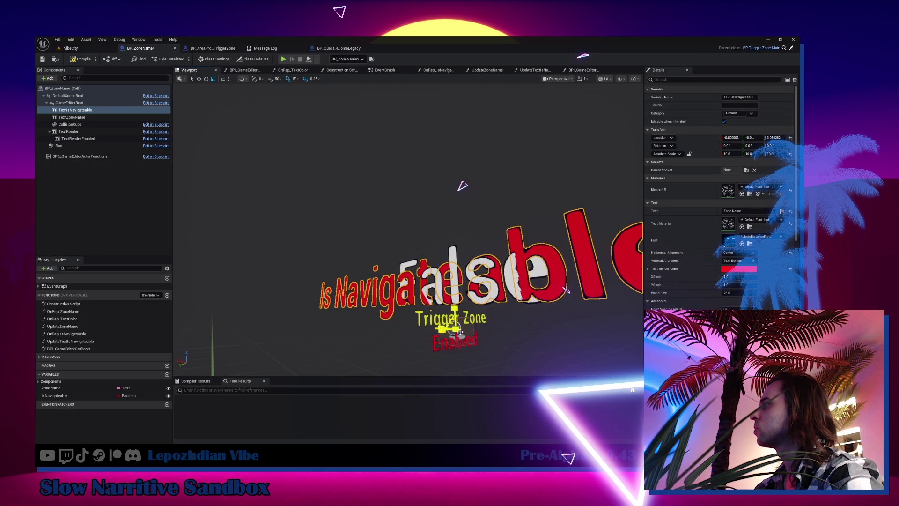
{"action": "left_click_drag", "start_coordinate": [458, 330], "coordinate": [452, 338]}
{"action": "left_click_drag", "start_coordinate": [567, 289], "coordinate": [566, 290]}
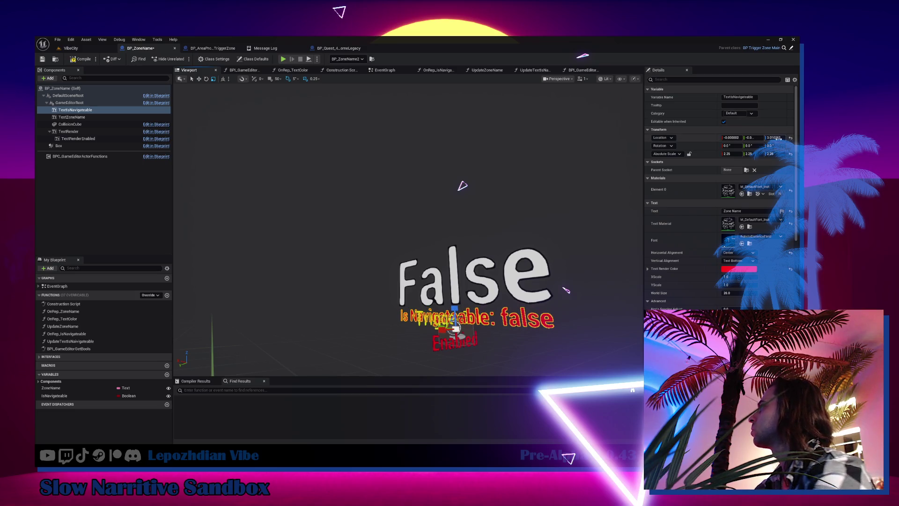
{"action": "type", "text": "0"}
{"action": "key", "text": "Return"}
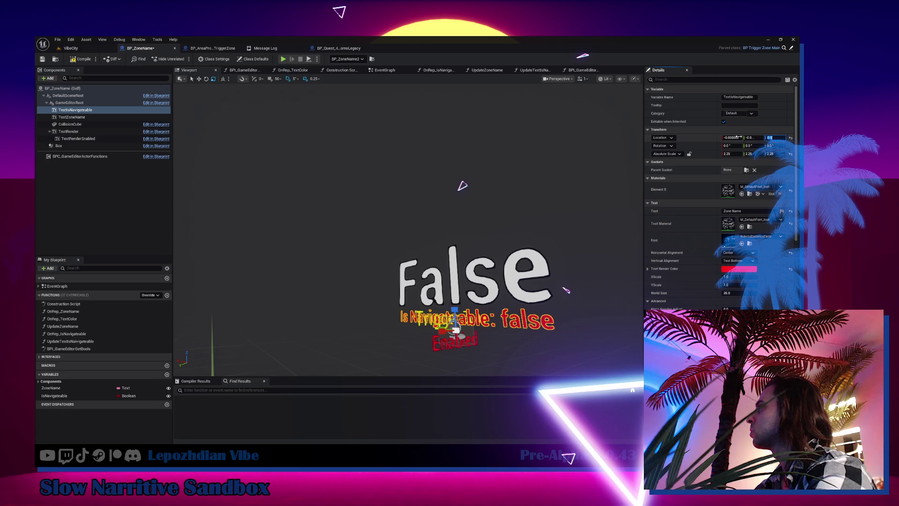
{"action": "left_click", "coordinate": [756, 139]}
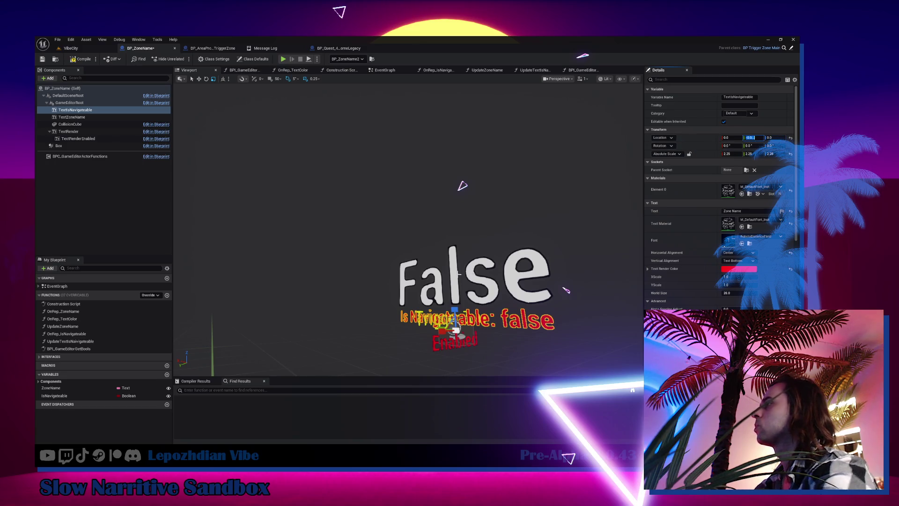
Rotate the GameEditorRoot about -30° in yaw so the labels stand at an angle
{"action": "left_click", "coordinate": [66, 103]}
{"action": "scroll", "coordinate": [386, 263], "scroll_direction": "up", "scroll_amount": 5}
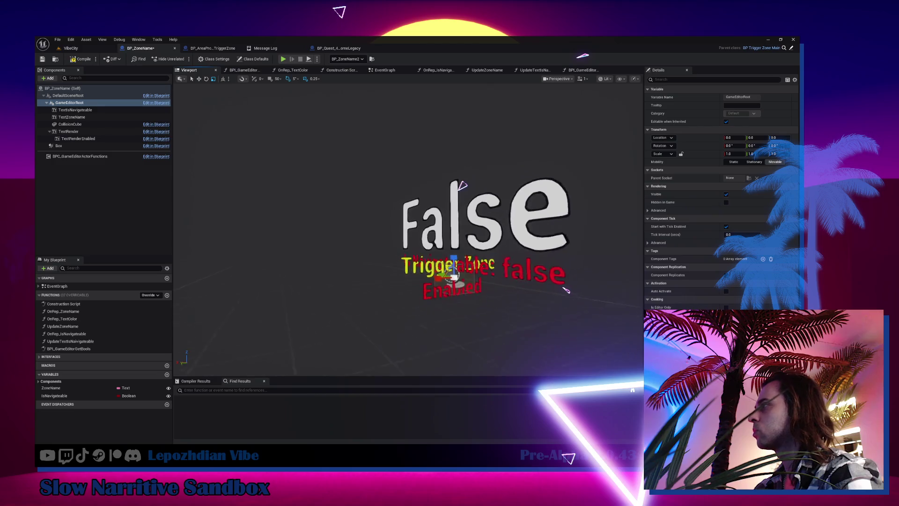
{"action": "key", "text": "e"}
{"action": "mouse_move", "coordinate": [407, 313]}
{"action": "left_mouse_down"}
{"action": "mouse_move", "coordinate": [426, 313]}
{"action": "mouse_move", "coordinate": [407, 312]}
{"action": "left_mouse_up"}
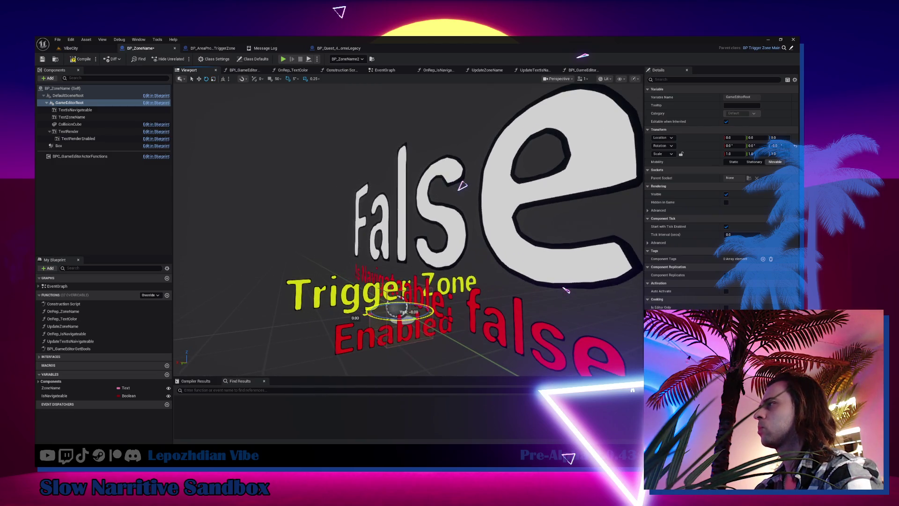
{"action": "left_click", "coordinate": [86, 134]}
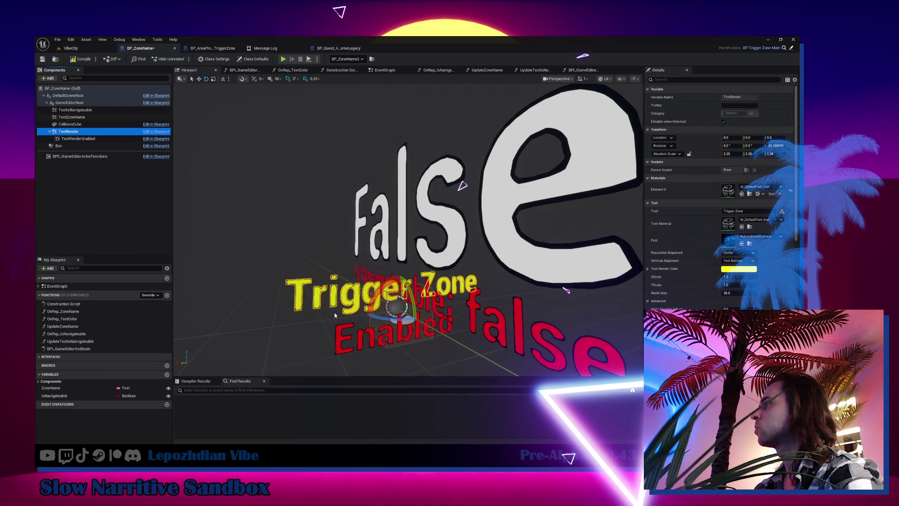
Turn the Trigger Zone text to face forward at -5 yaw and shrink it to 1.5
{"action": "left_click_drag", "start_coordinate": [405, 319], "coordinate": [402, 312]}
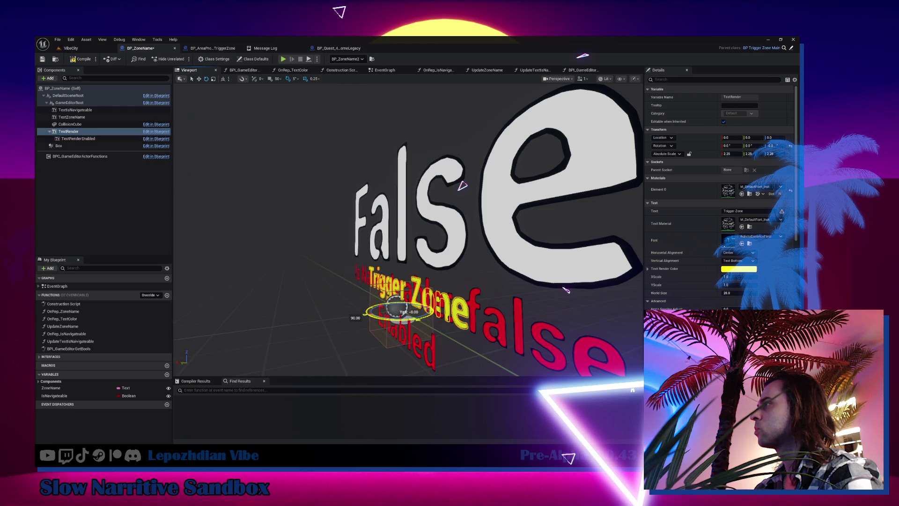
{"action": "left_click_drag", "start_coordinate": [307, 240], "coordinate": [356, 240]}
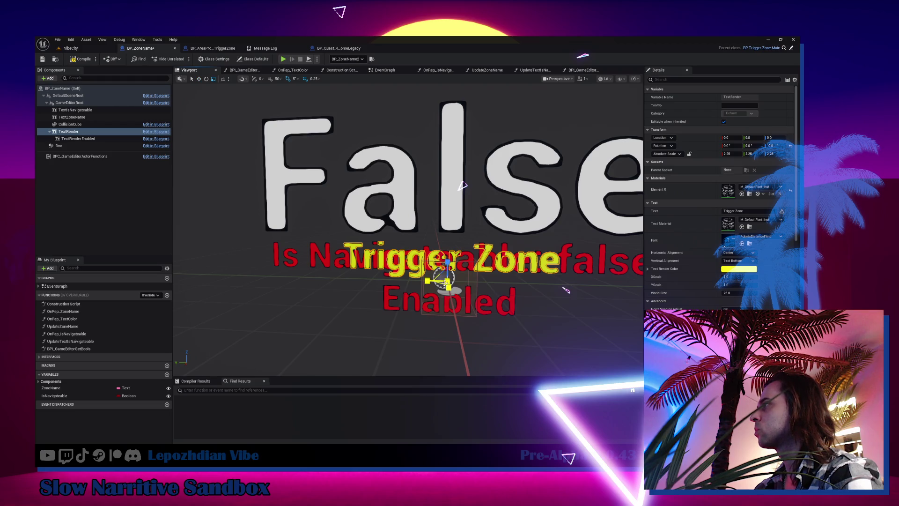
{"action": "left_click_drag", "start_coordinate": [448, 281], "coordinate": [435, 295]}
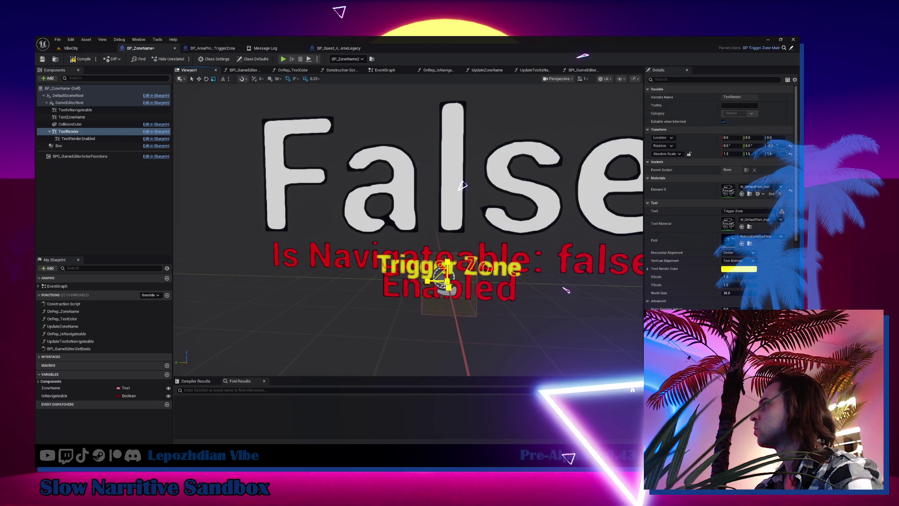
Lower the Enabled and Trigger Zone texts on Z, then return to the VibeCity level
{"action": "left_click_drag", "start_coordinate": [70, 139], "coordinate": [74, 134]}
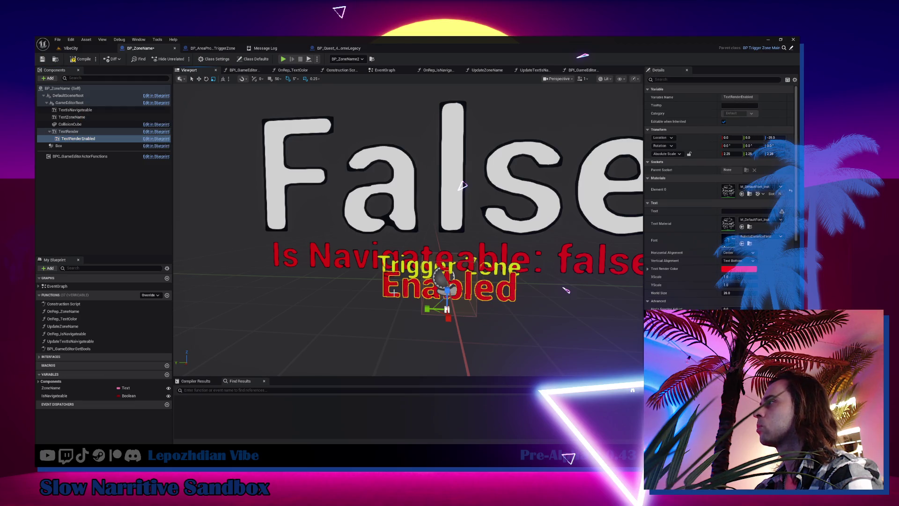
{"action": "left_click_drag", "start_coordinate": [447, 292], "coordinate": [448, 298]}
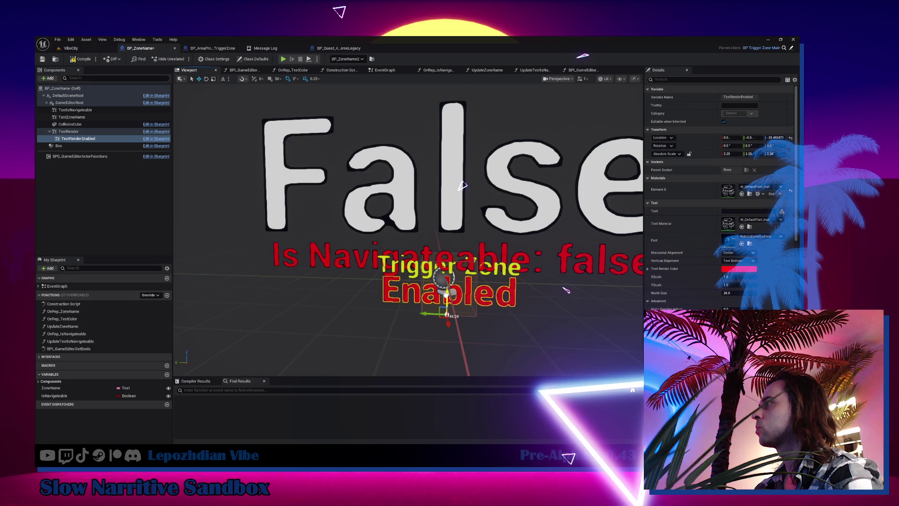
{"action": "left_click", "coordinate": [69, 131]}
{"action": "left_click_drag", "start_coordinate": [447, 263], "coordinate": [448, 280]}
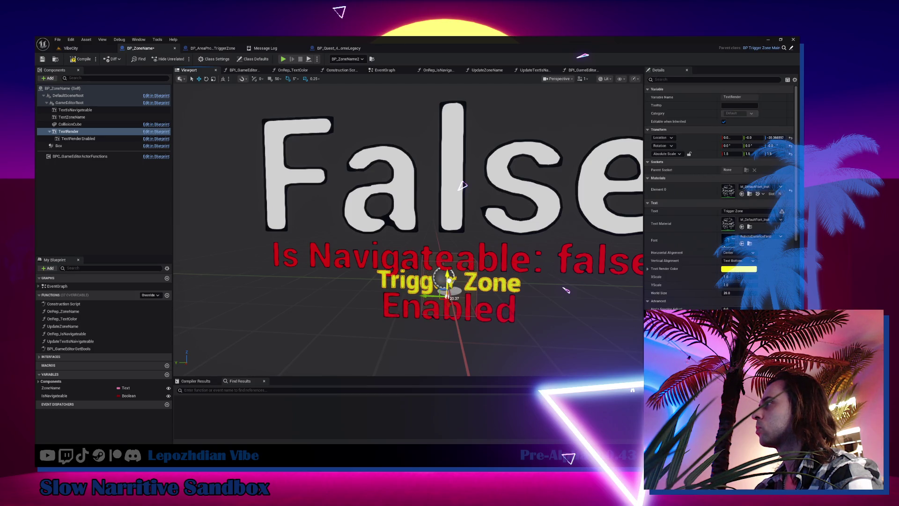
{"action": "left_click", "coordinate": [77, 49]}
Duplicate the Calm View zone with Ctrl+D and move the copy over the palm-lined plaza
{"action": "mouse_move", "coordinate": [390, 271]}
{"action": "left_mouse_down"}
{"action": "mouse_move", "coordinate": [390, 234]}
{"action": "mouse_move", "coordinate": [398, 281]}
{"action": "mouse_move", "coordinate": [398, 232]}
{"action": "left_mouse_up"}
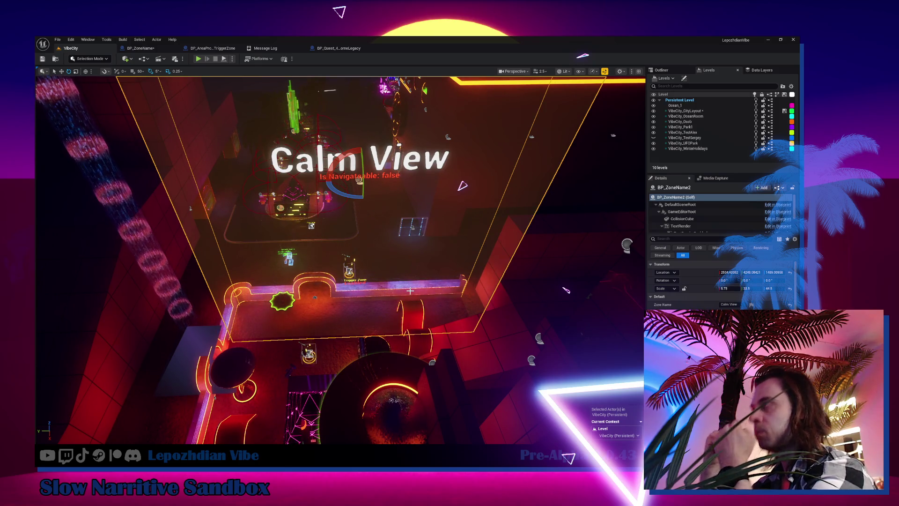
{"action": "mouse_move", "coordinate": [343, 240]}
{"action": "left_mouse_down"}
{"action": "mouse_move", "coordinate": [327, 234]}
{"action": "mouse_move", "coordinate": [343, 241]}
{"action": "left_mouse_up"}
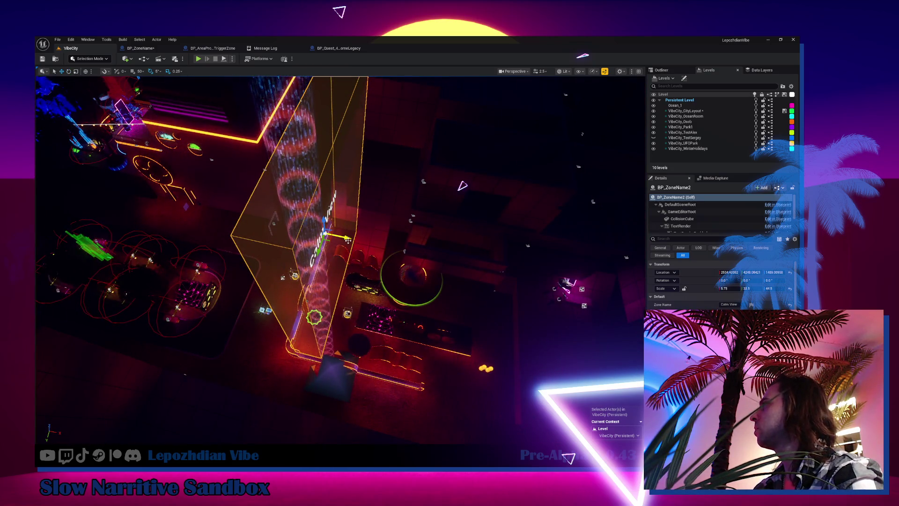
{"action": "key", "text": "ctrl+d"}
{"action": "left_click_drag", "start_coordinate": [306, 230], "coordinate": [322, 232]}
{"action": "scroll", "coordinate": [402, 253], "scroll_direction": "up", "scroll_amount": 5}
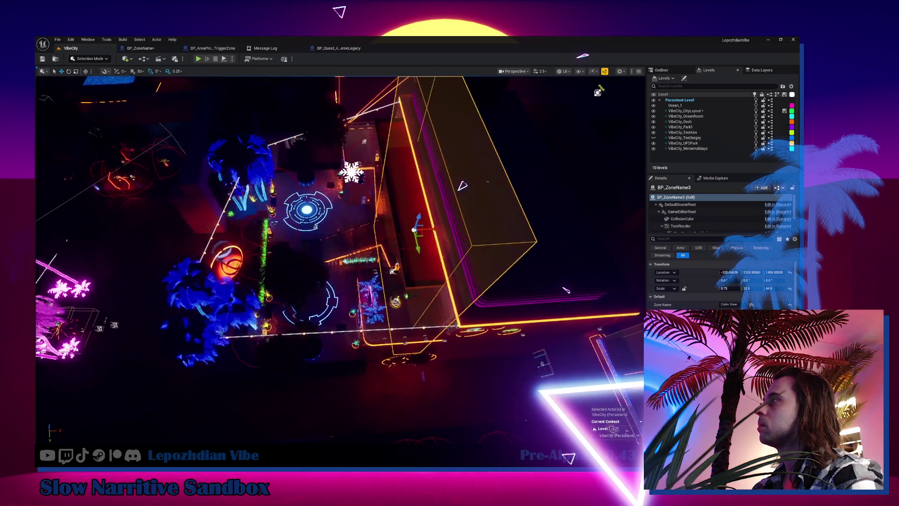
Slide BP_ZoneName3 further along X and change its Zone Name to Vibe Villa
{"action": "mouse_move", "coordinate": [401, 263]}
{"action": "left_mouse_down"}
{"action": "mouse_move", "coordinate": [230, 273]}
{"action": "mouse_move", "coordinate": [291, 271]}
{"action": "mouse_move", "coordinate": [249, 275]}
{"action": "mouse_move", "coordinate": [303, 286]}
{"action": "left_mouse_up"}
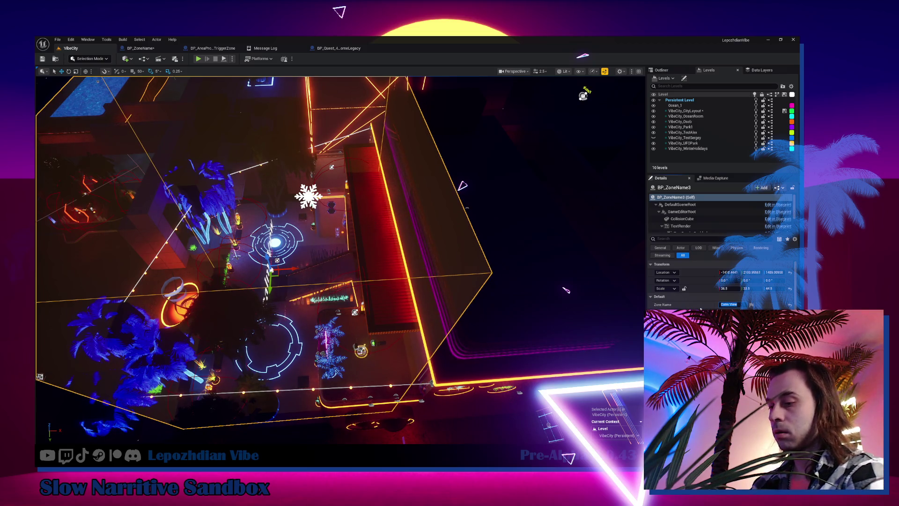
{"action": "type", "text": "Vibe Vill"}
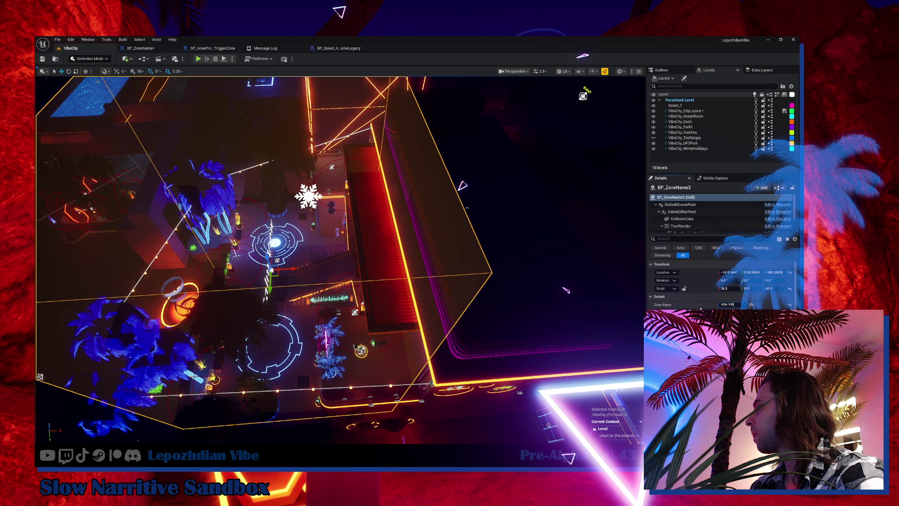
{"action": "left_click_drag", "start_coordinate": [508, 220], "coordinate": [508, 220]}
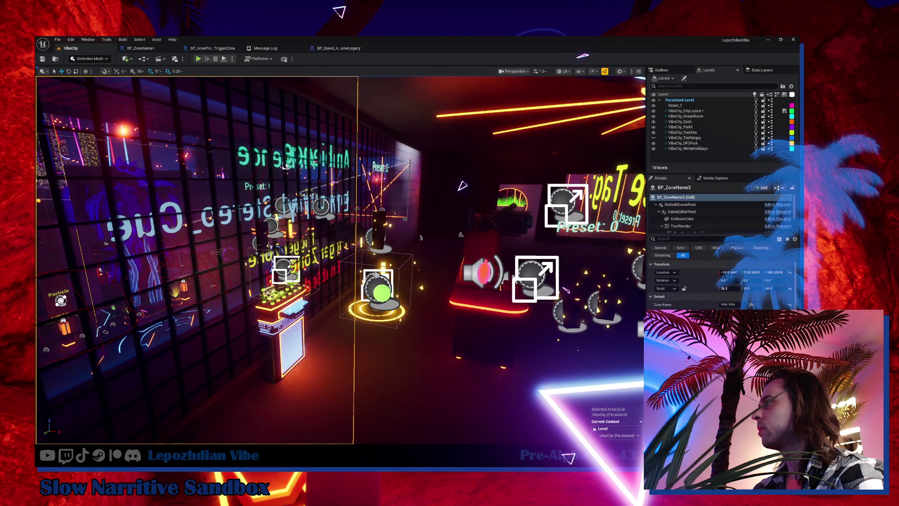
Select the green data-collect sphere and gold area-progress box, viewing Vibe Villa from overhead
{"action": "left_click", "coordinate": [381, 291]}
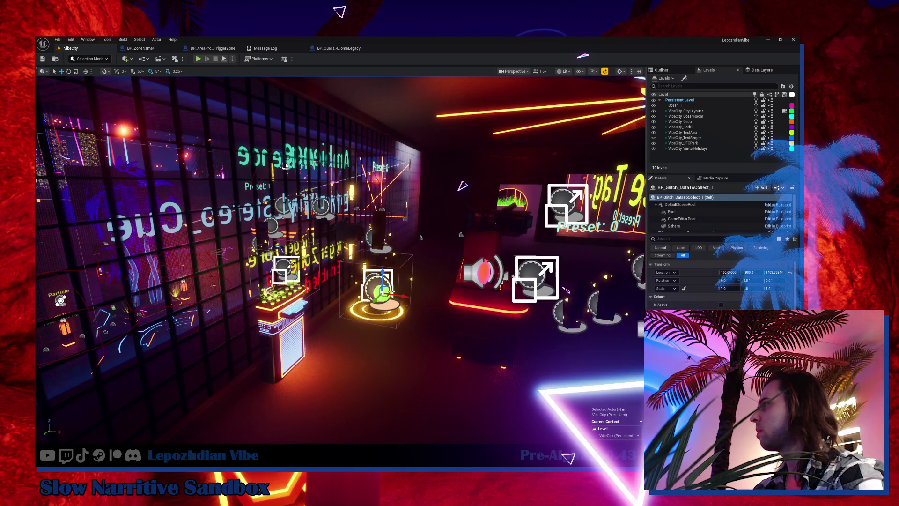
{"action": "left_click", "coordinate": [377, 309]}
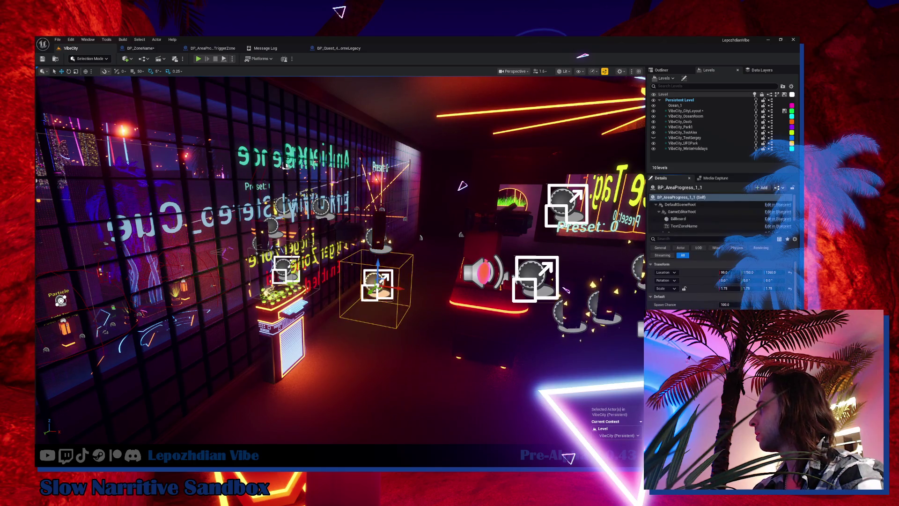
{"action": "key", "text": "1"}
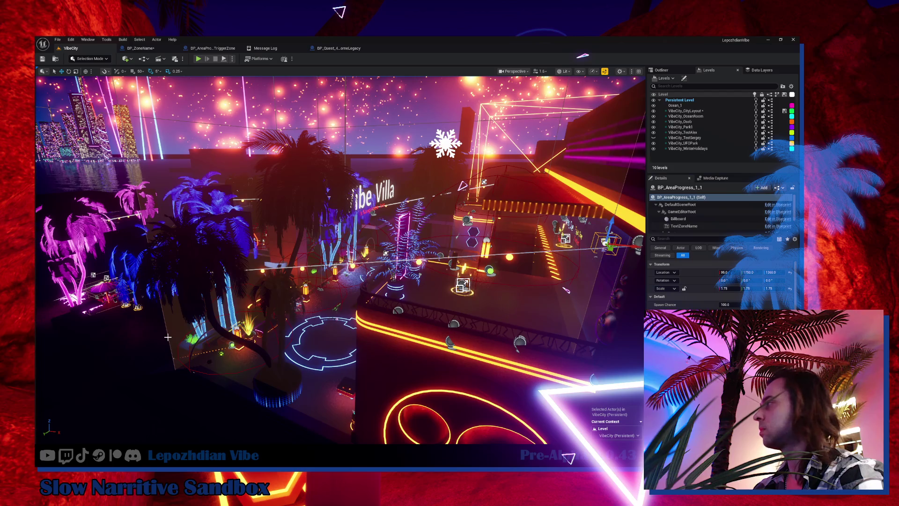
Save all modified levels and assets with File > Save All
{"action": "left_click", "coordinate": [58, 40]}
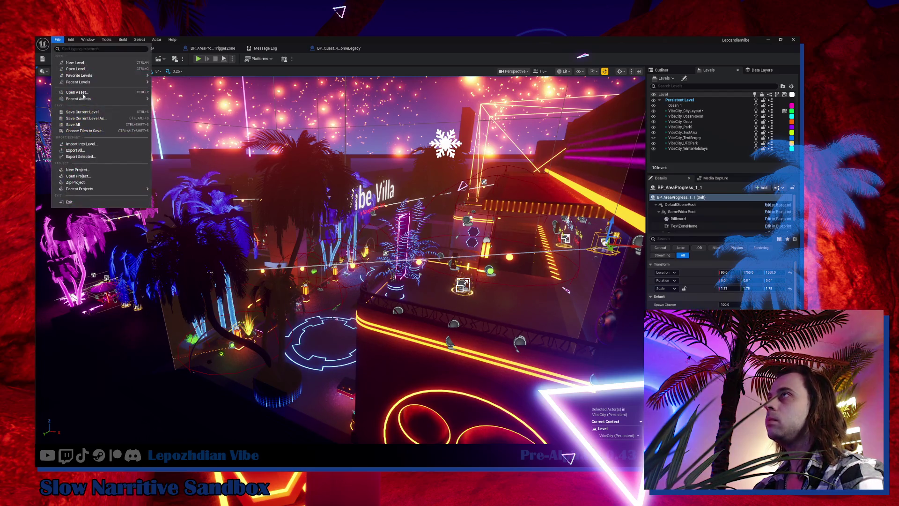
{"action": "left_click", "coordinate": [90, 125]}
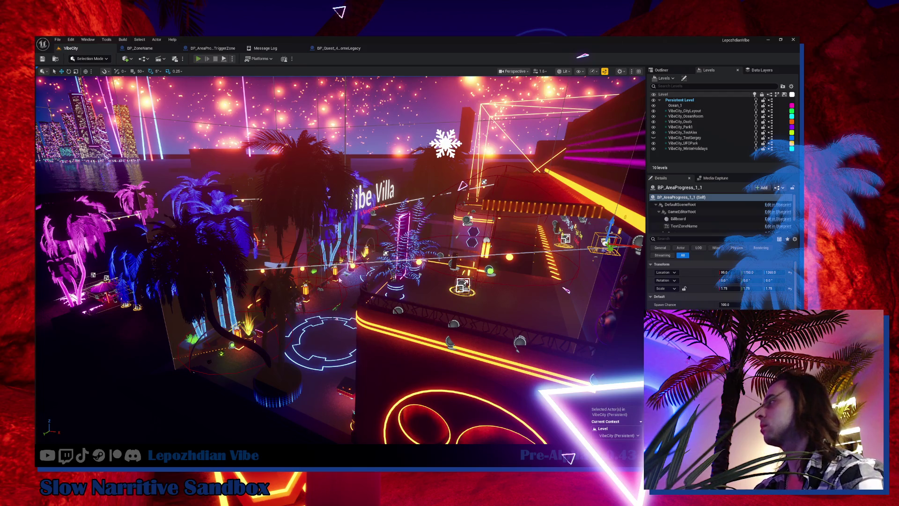
{"action": "key", "text": "alt+p"}
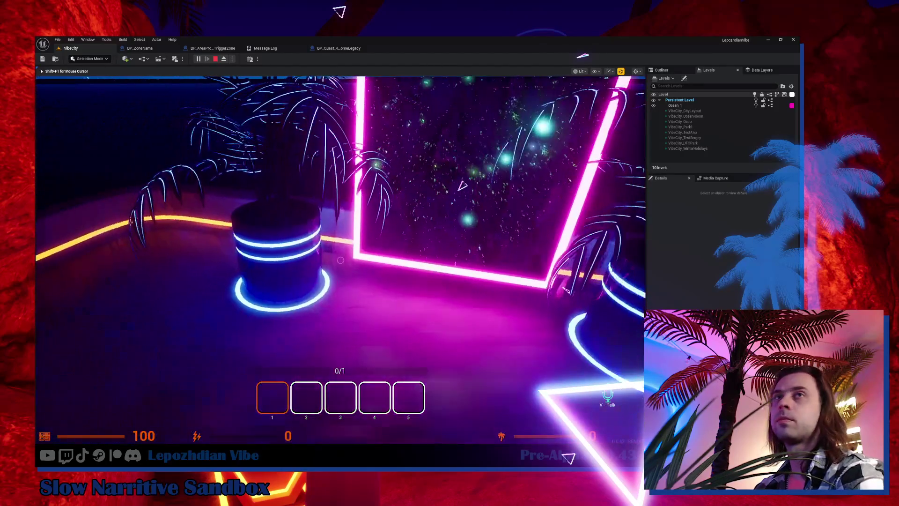
Stop the Play In Editor test, leaving the Accessed None errors in the Message Log
{"action": "key", "text": "Escape"}
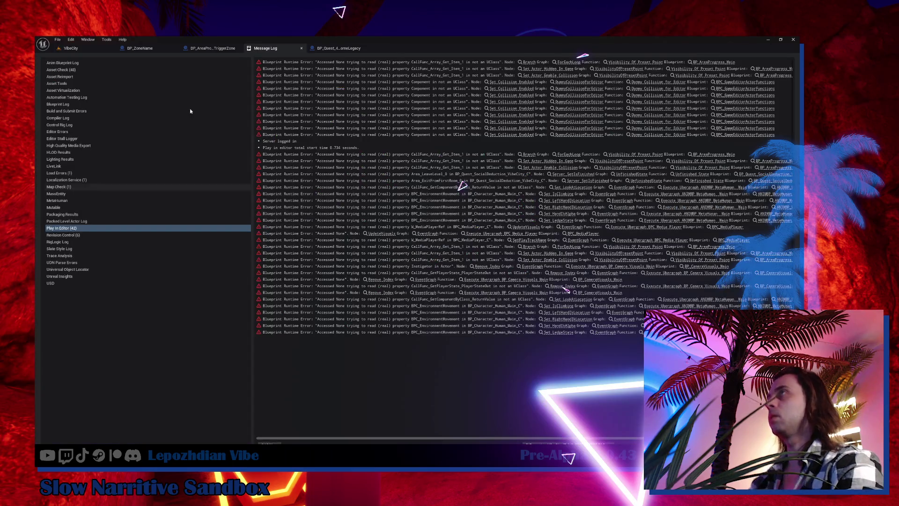
Leave the Message Log and go back to the VibeCity level tab
{"action": "left_click", "coordinate": [71, 48]}
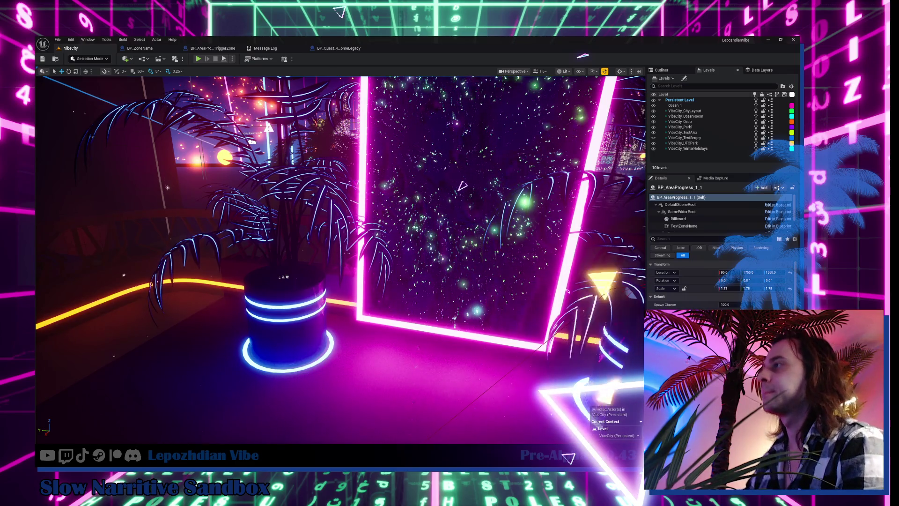
Pull the camera back over the neon building, view BP_AreaProgress_TriggerZone's preview, then switch to BP_ZoneName
{"action": "left_click_drag", "start_coordinate": [180, 342], "coordinate": [166, 384]}
{"action": "left_click_drag", "start_coordinate": [283, 330], "coordinate": [264, 358]}
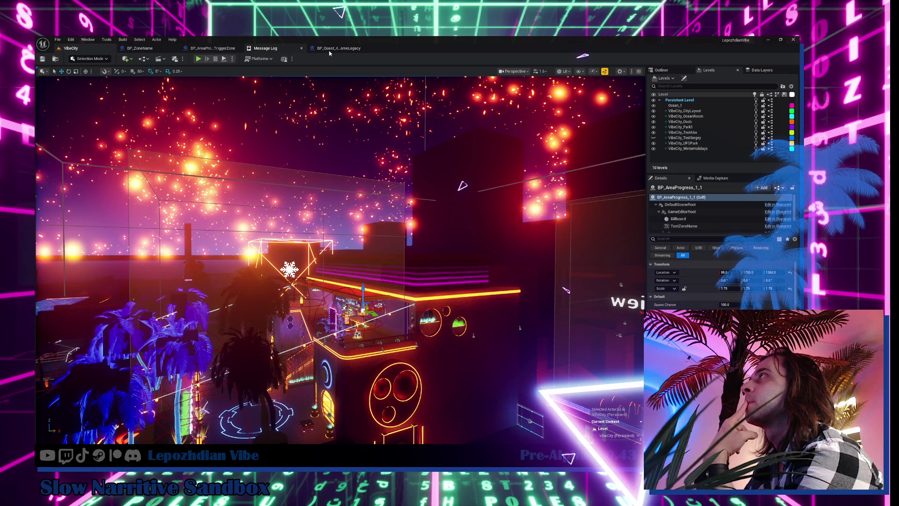
{"action": "left_click", "coordinate": [213, 48]}
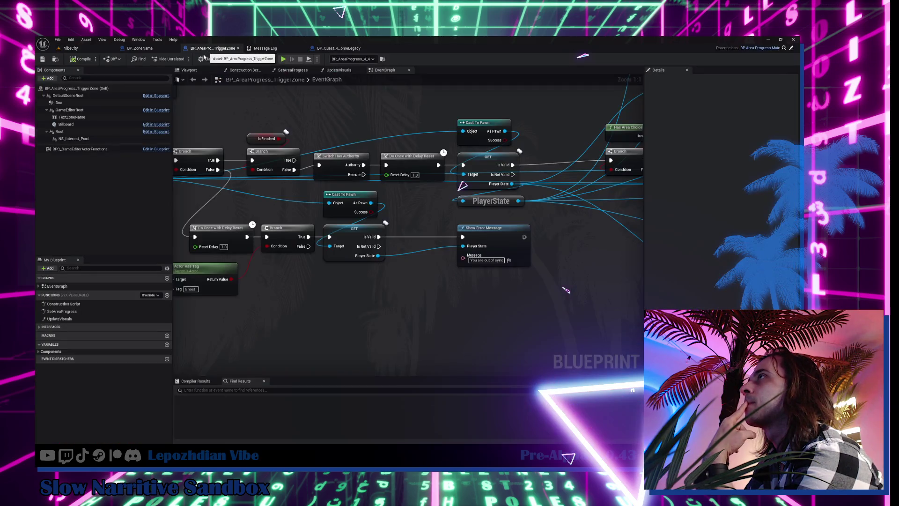
{"action": "left_click", "coordinate": [189, 71]}
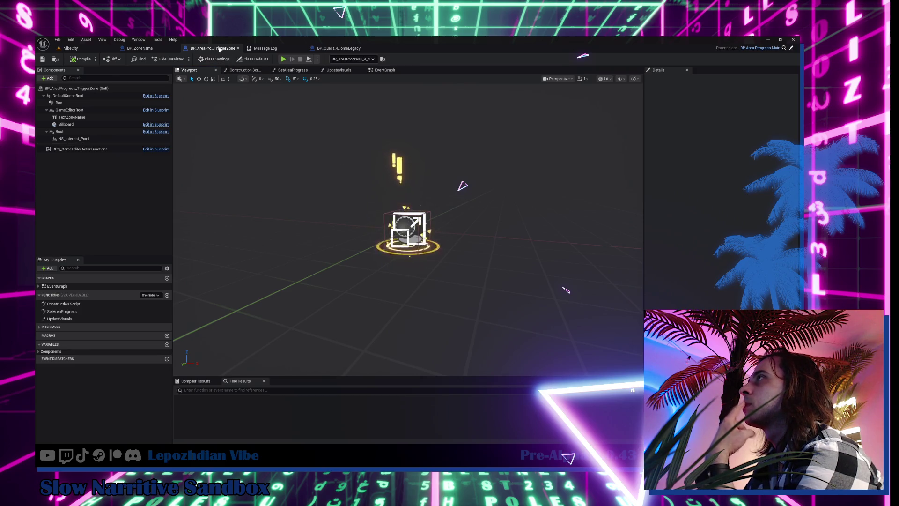
{"action": "left_click", "coordinate": [167, 49]}
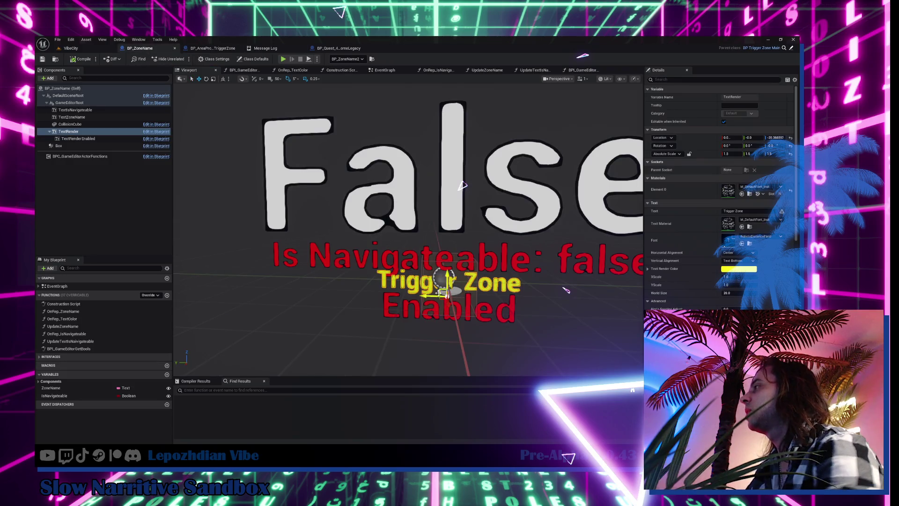
Review the collision settings of BP_ZoneName's CollisionCube, GameEditorRoot and Box, then return to VibeCity
{"action": "double_click", "coordinate": [70, 124]}
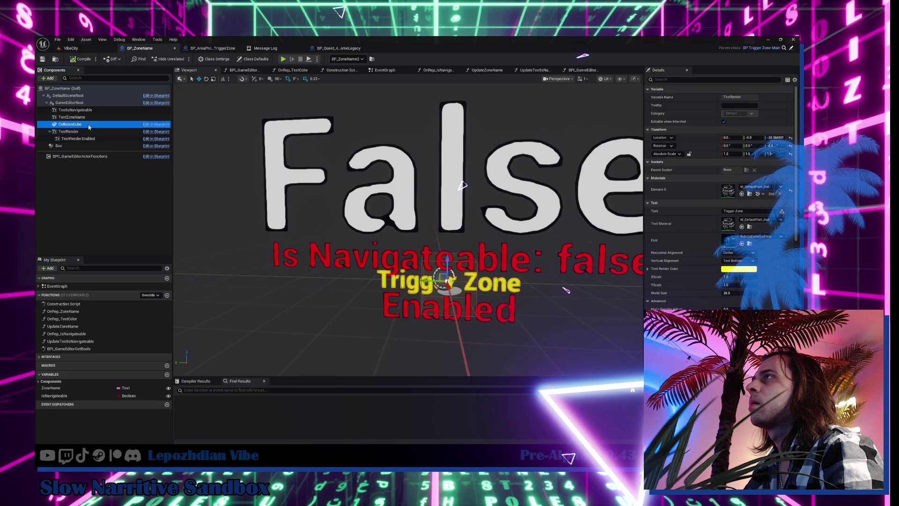
{"action": "scroll", "coordinate": [719, 197], "scroll_direction": "down", "scroll_amount": 8}
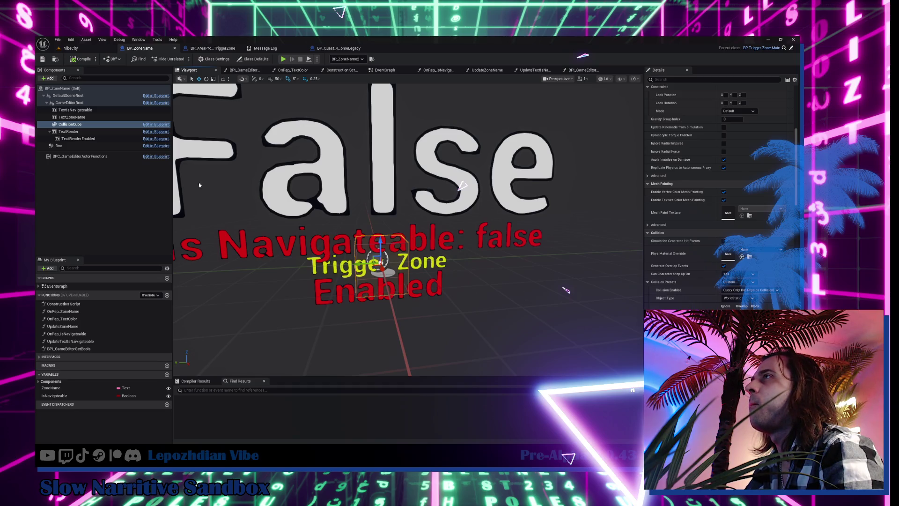
{"action": "left_click", "coordinate": [45, 104]}
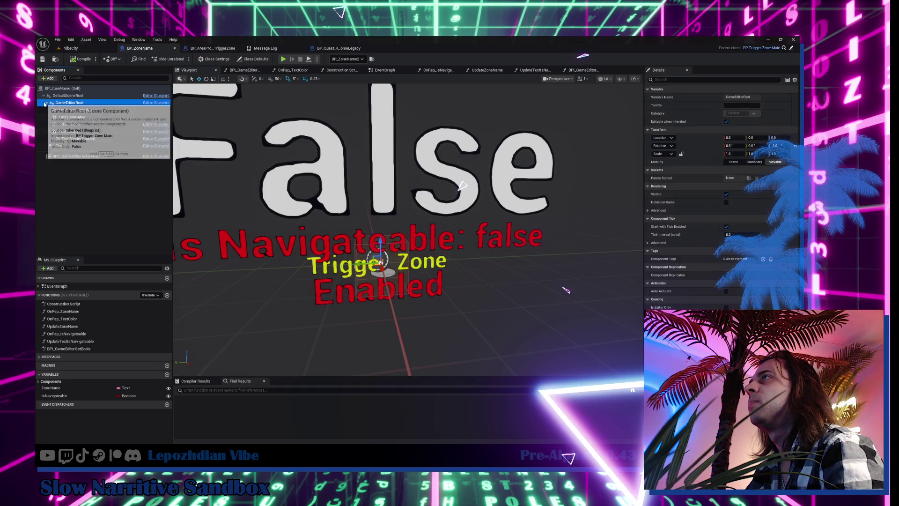
{"action": "left_click", "coordinate": [45, 103]}
{"action": "left_click", "coordinate": [57, 111]}
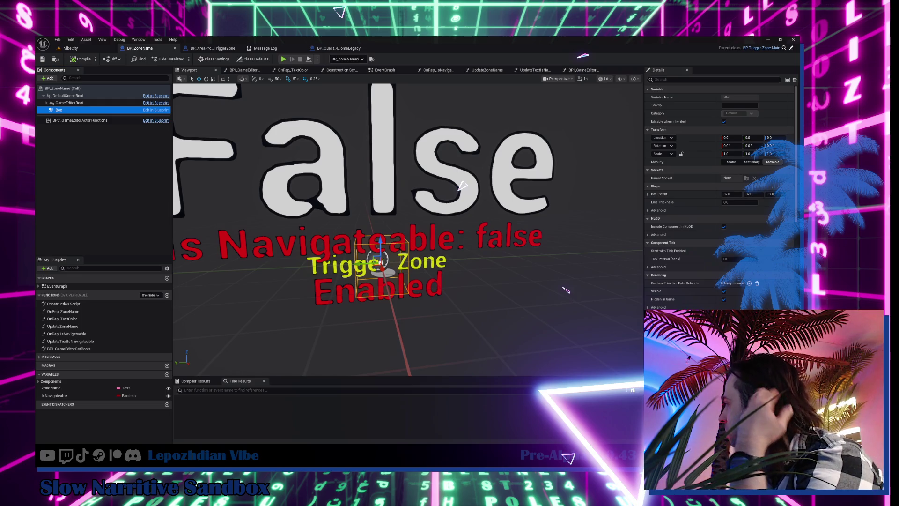
{"action": "scroll", "coordinate": [721, 197], "scroll_direction": "down", "scroll_amount": 5}
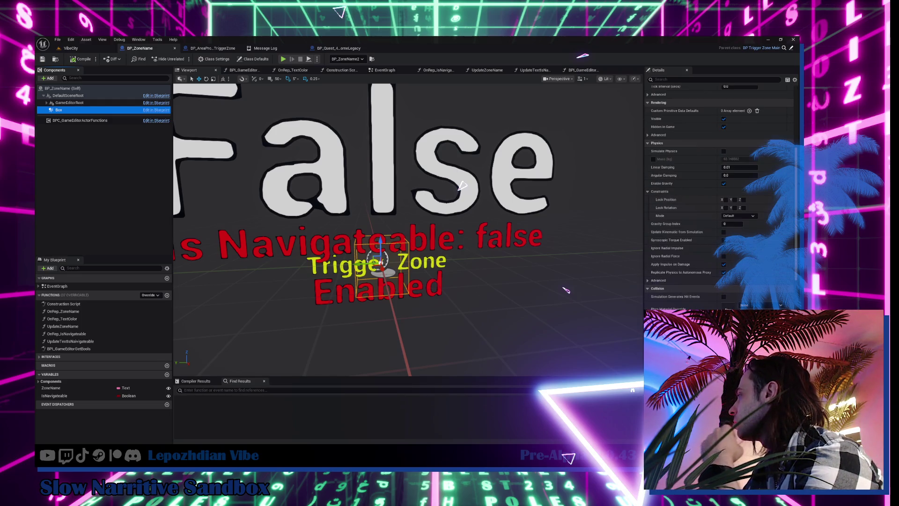
{"action": "left_click", "coordinate": [70, 48]}
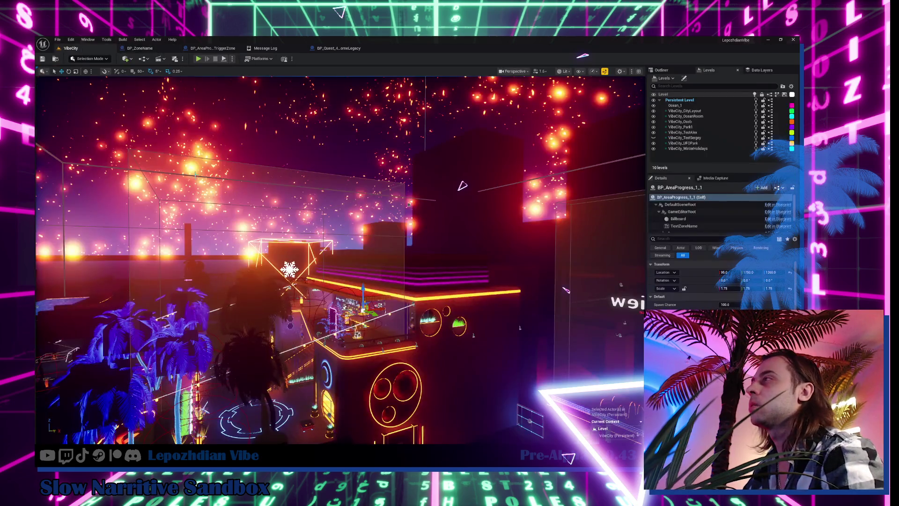
Search the project assets for 'particle' and open the BP_Particle_Main Blueprint
{"action": "key", "text": "ctrl+space"}
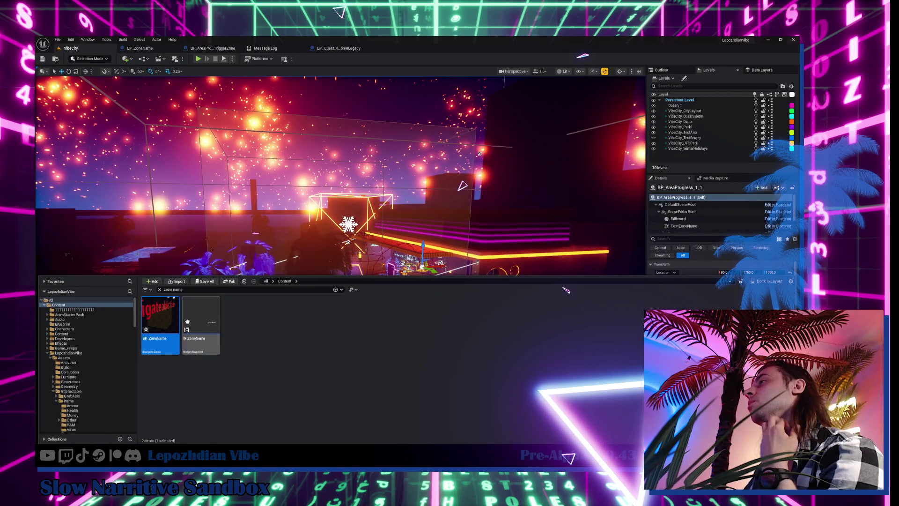
{"action": "left_click", "coordinate": [174, 289]}
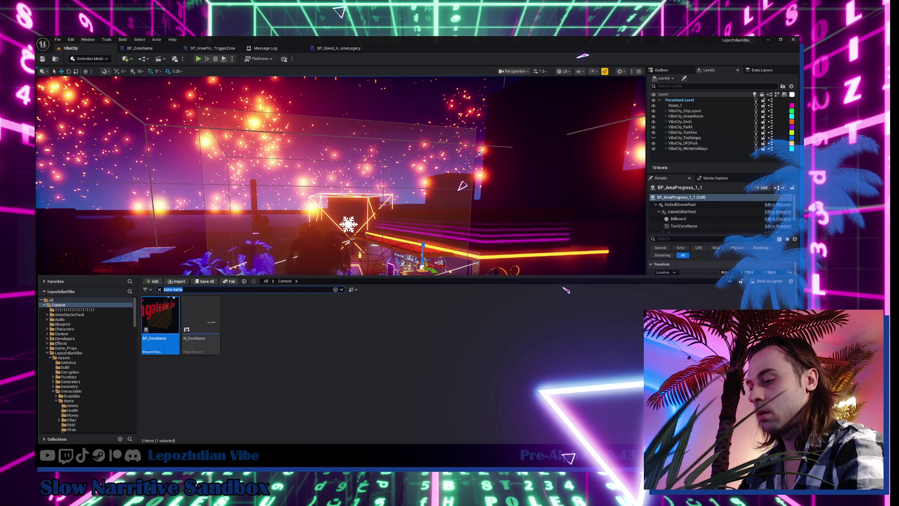
{"action": "type", "text": "particle"}
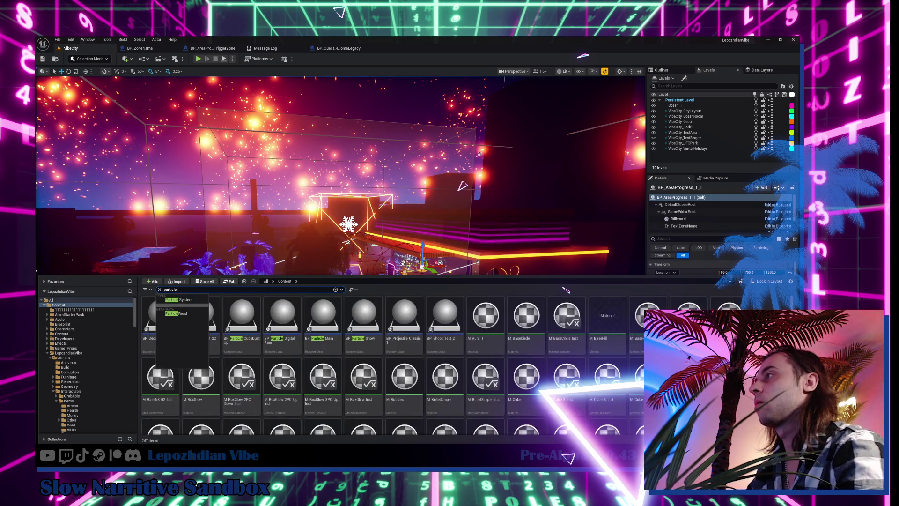
{"action": "left_click", "coordinate": [323, 379]}
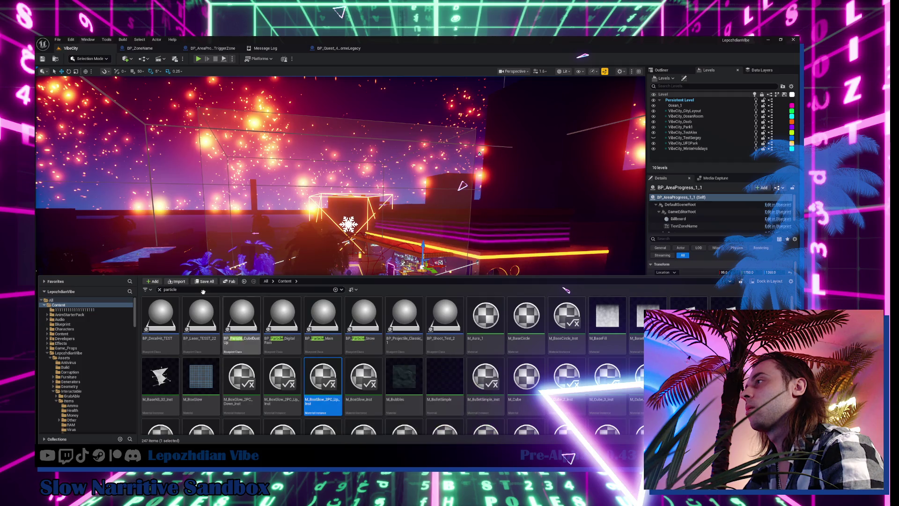
{"action": "left_click", "coordinate": [188, 289]}
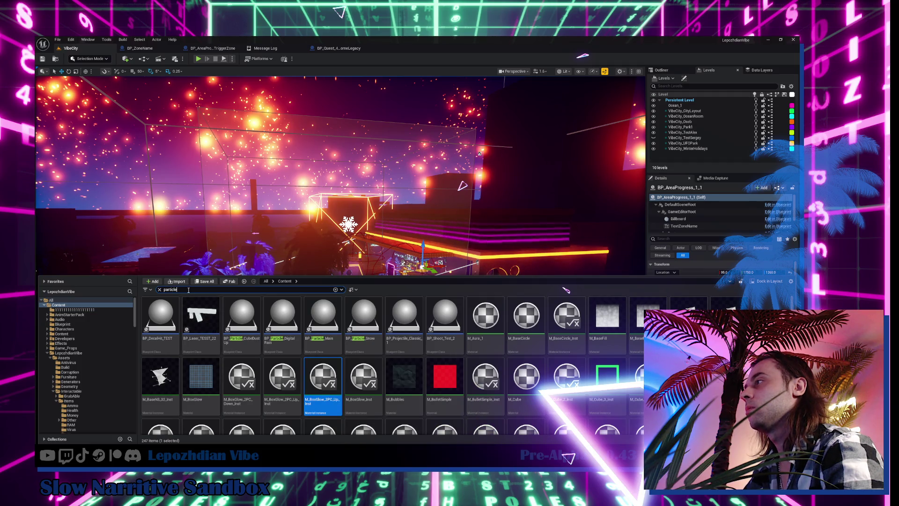
{"action": "left_click", "coordinate": [317, 310]}
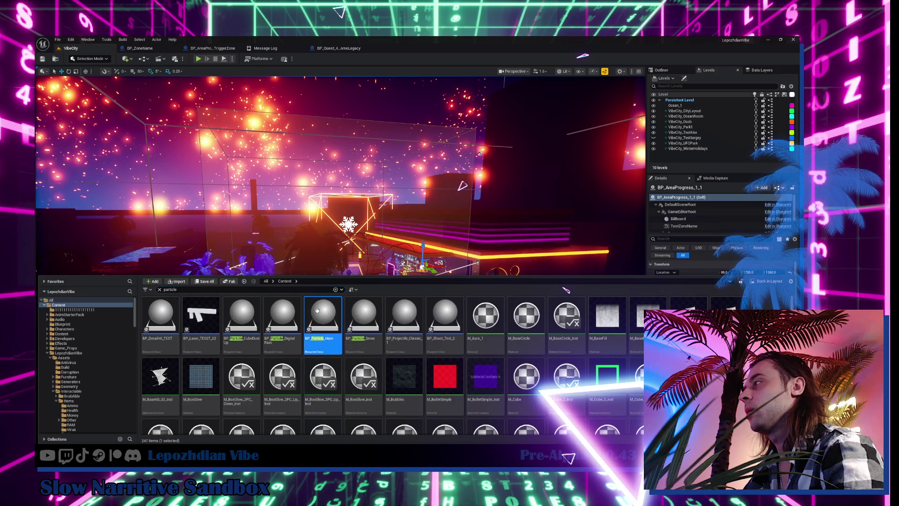
{"action": "double_click", "coordinate": [317, 310]}
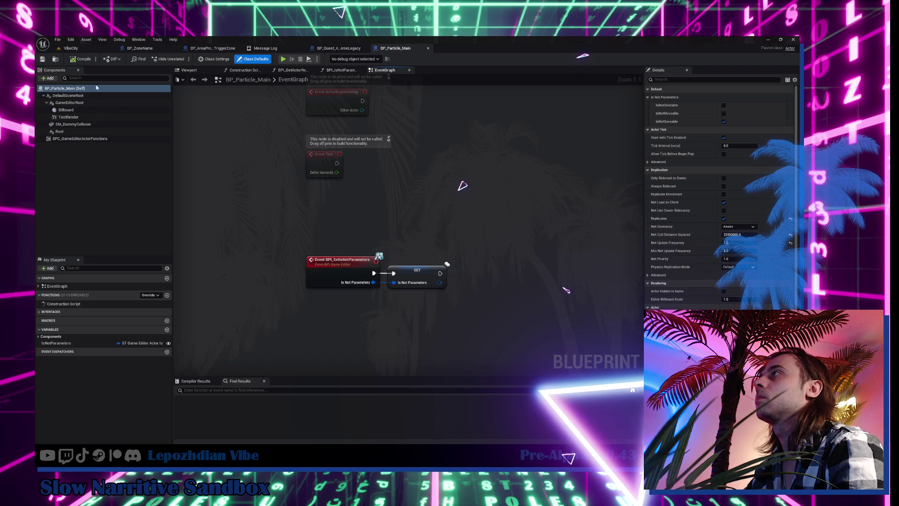
Check SM_DummyCollision's collision settings, then go back to the BP_ZoneName Blueprint
{"action": "left_click", "coordinate": [73, 125]}
{"action": "scroll", "coordinate": [721, 196], "scroll_direction": "down", "scroll_amount": 10}
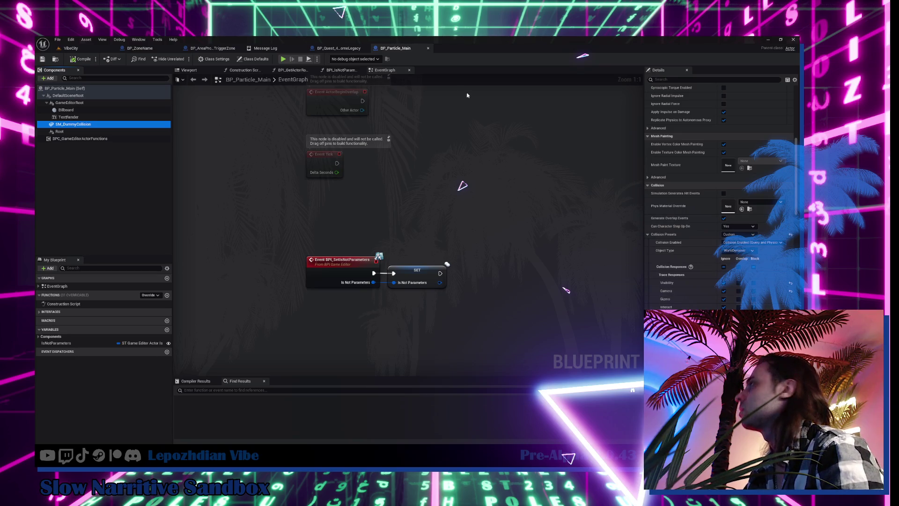
{"action": "left_click", "coordinate": [140, 48]}
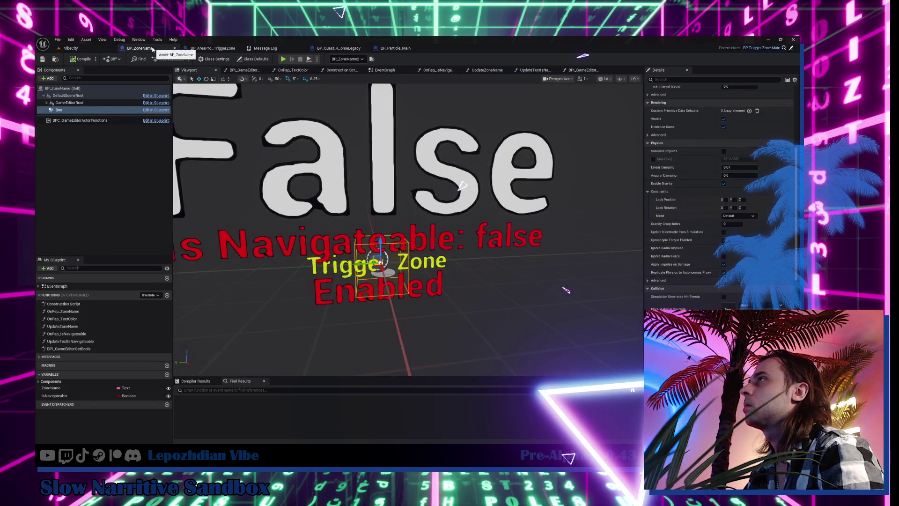
Set Collision Enabled to No Collision on both the Box and CollisionCube components
{"action": "left_click", "coordinate": [46, 103]}
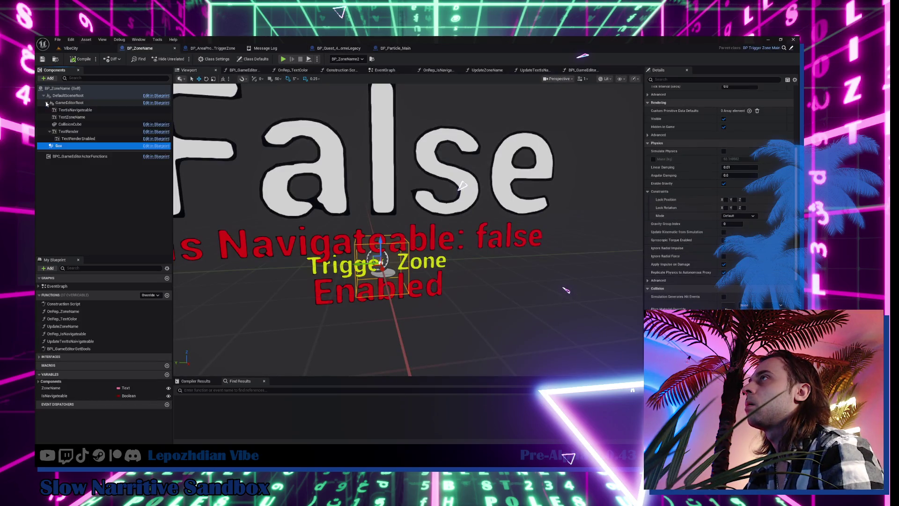
{"action": "left_click", "coordinate": [70, 124]}
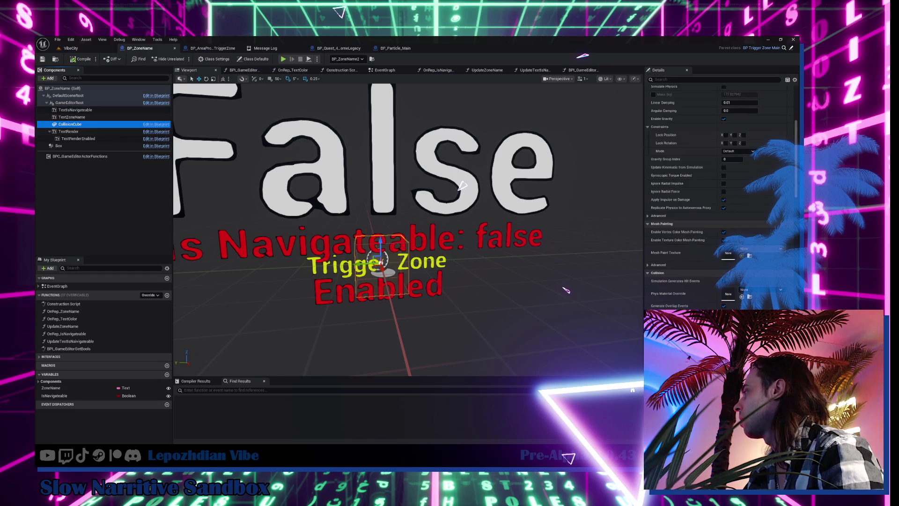
{"action": "scroll", "coordinate": [748, 291], "scroll_direction": "down", "scroll_amount": 3}
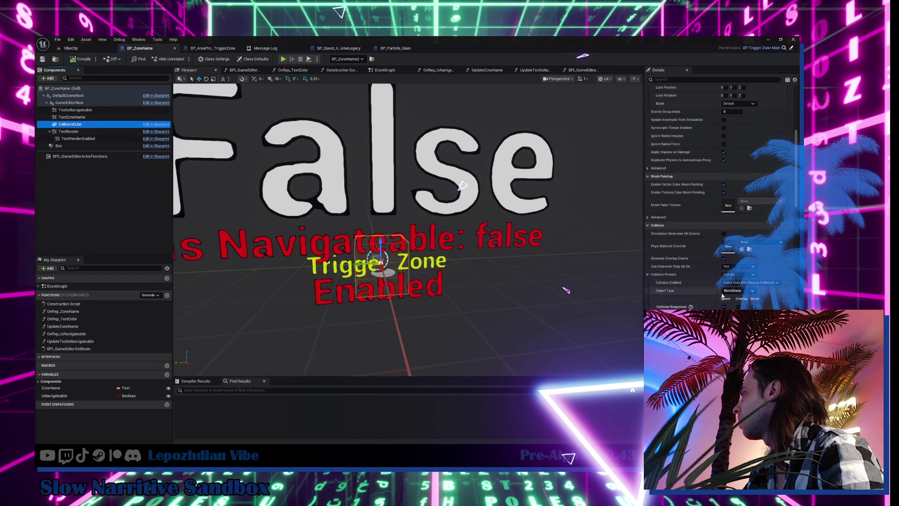
{"action": "left_click", "coordinate": [723, 307]}
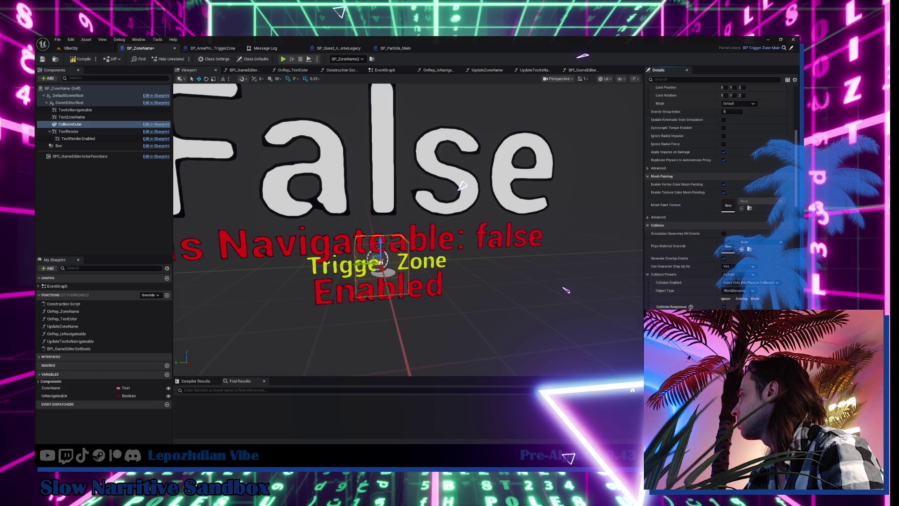
{"action": "left_click", "coordinate": [78, 146]}
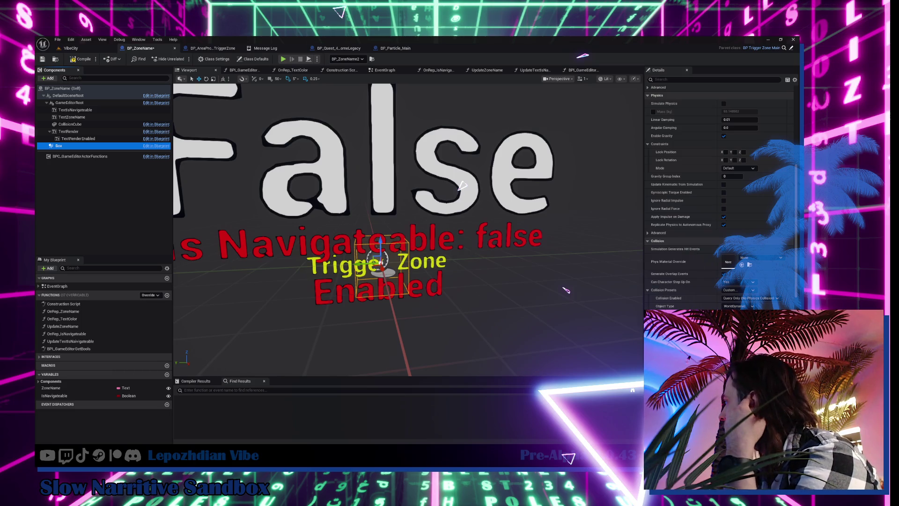
{"action": "left_click", "coordinate": [82, 78]}
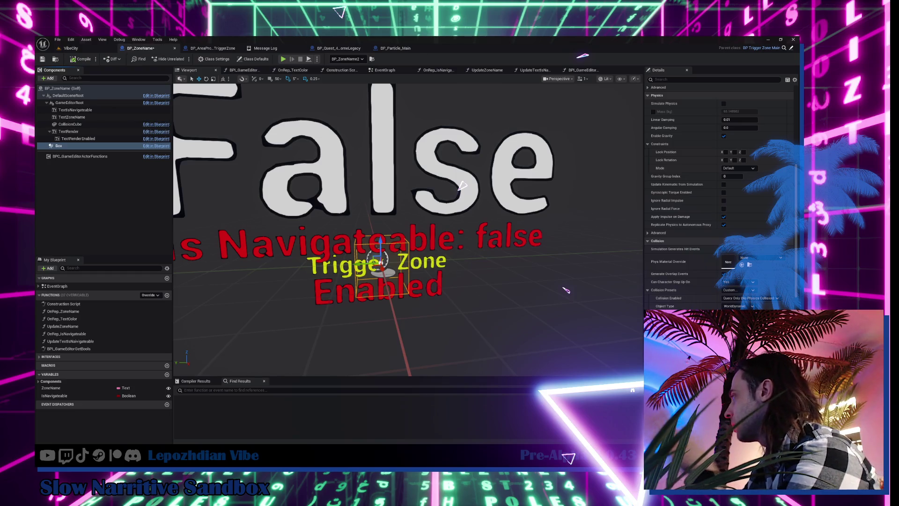
{"action": "left_click", "coordinate": [749, 297]}
{"action": "left_click", "coordinate": [697, 304]}
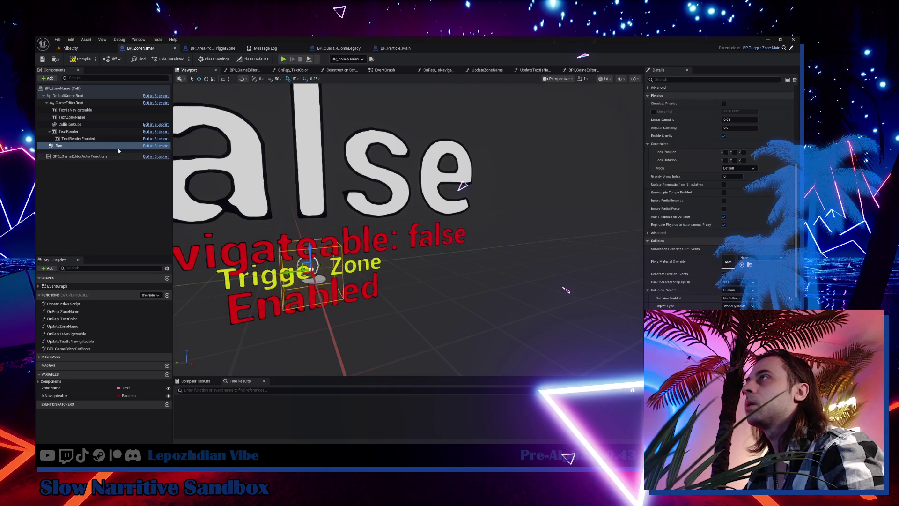
{"action": "left_click", "coordinate": [120, 124]}
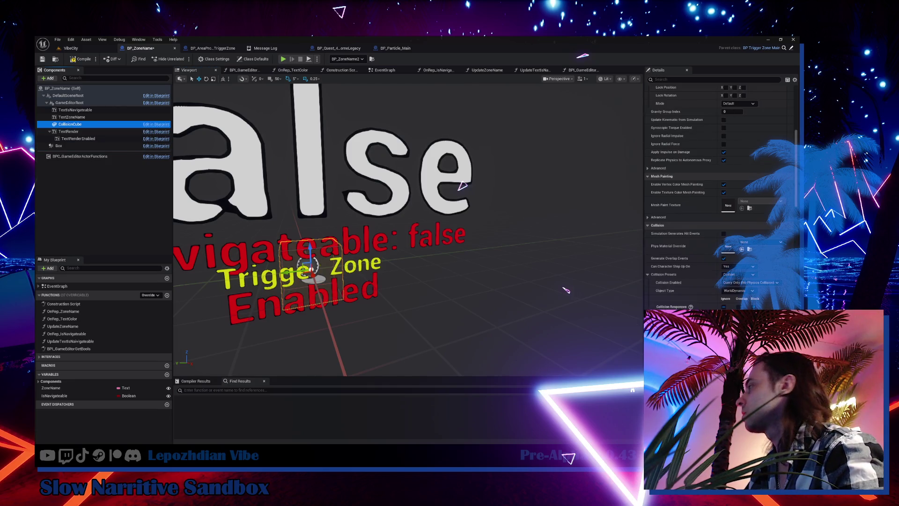
{"action": "left_click", "coordinate": [748, 282]}
{"action": "left_click", "coordinate": [740, 291]}
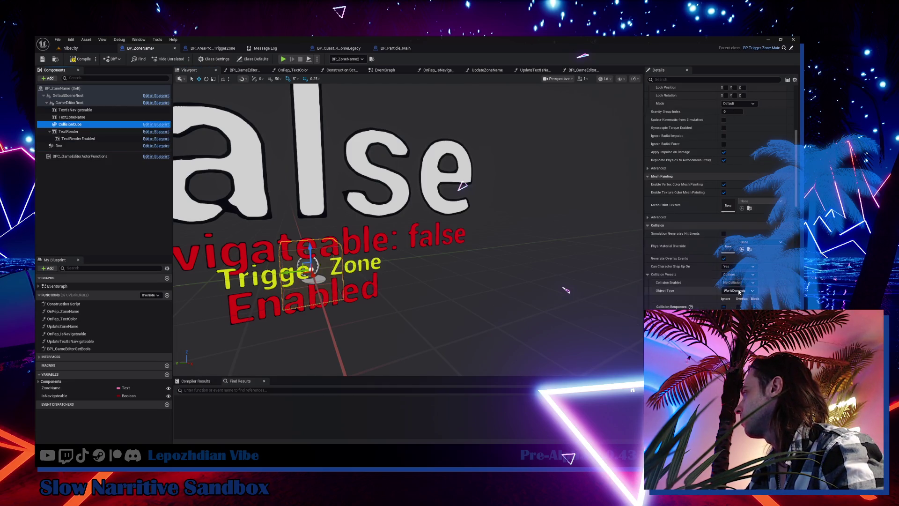
Return to the VibeCity level and fly the view around the Vibe Villa sign
{"action": "left_click", "coordinate": [71, 48]}
{"action": "left_click_drag", "start_coordinate": [134, 92], "coordinate": [175, 105]}
{"action": "mouse_move", "coordinate": [345, 273]}
{"action": "left_mouse_down"}
{"action": "mouse_move", "coordinate": [304, 271]}
{"action": "mouse_move", "coordinate": [345, 273]}
{"action": "left_mouse_up"}
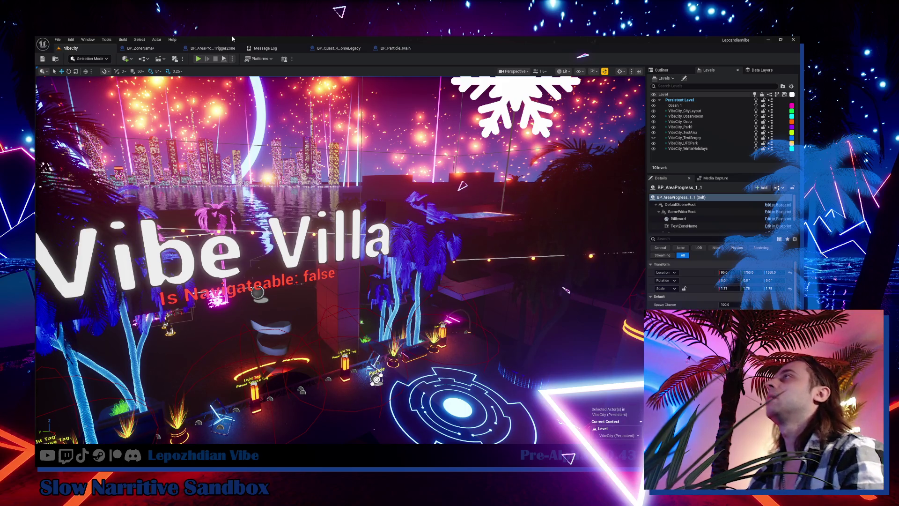
Add a Billboard component to BP_ZoneName and attach it directly under GameEditorRoot
{"action": "left_click", "coordinate": [140, 47]}
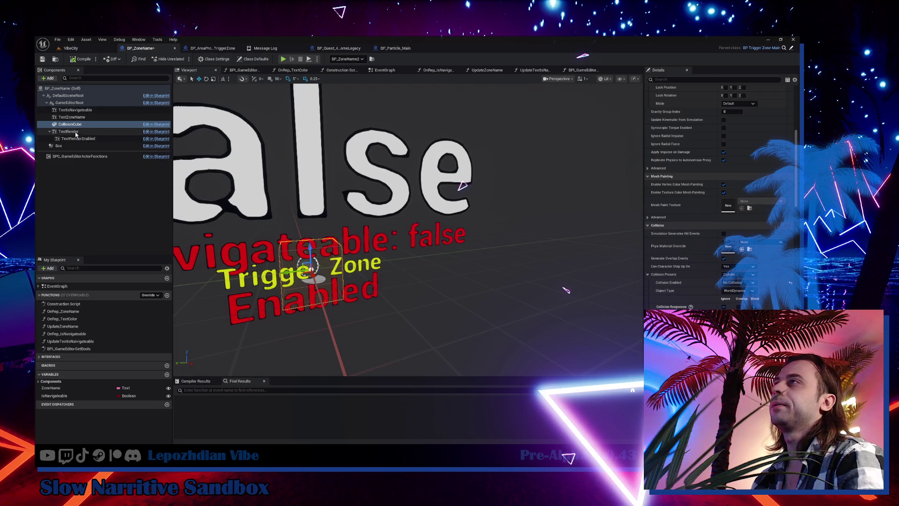
{"action": "left_click", "coordinate": [50, 78]}
{"action": "type", "text": "i"}
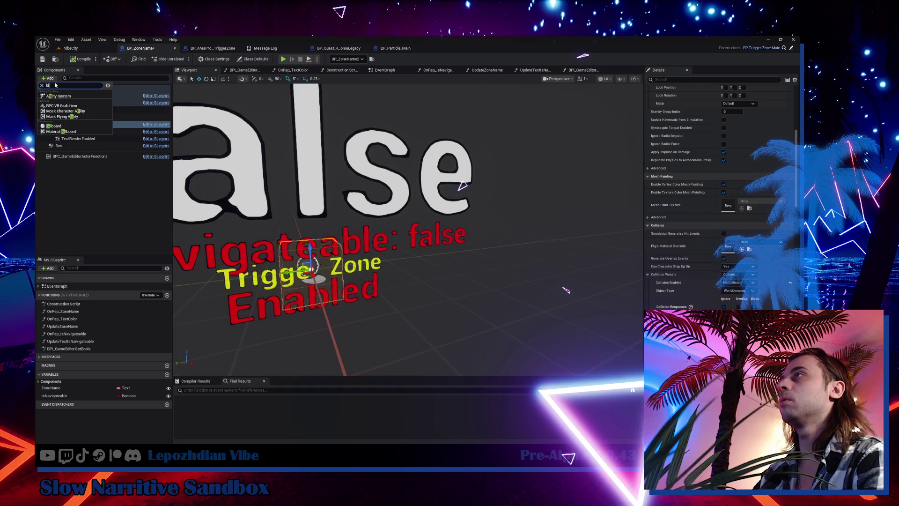
{"action": "left_click", "coordinate": [54, 126]}
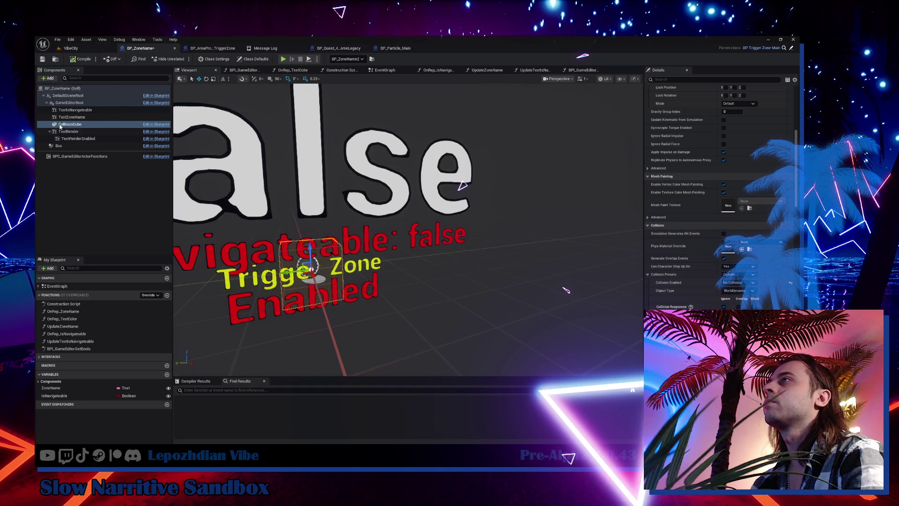
{"action": "left_click", "coordinate": [77, 117]}
{"action": "left_click_drag", "start_coordinate": [77, 134], "coordinate": [77, 102]}
{"action": "left_click", "coordinate": [103, 108]}
Give the new Billboard the T_Scale sprite and an absolute scale of 0.25
{"action": "left_click", "coordinate": [213, 48]}
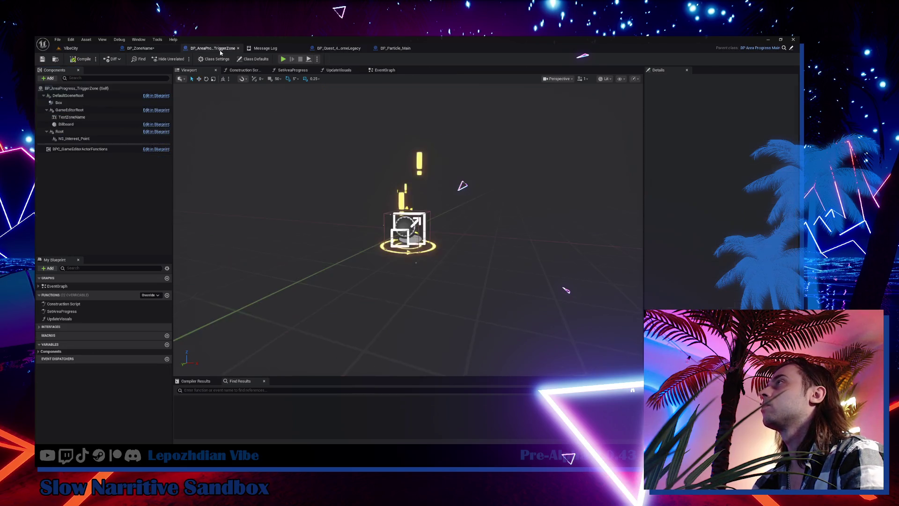
{"action": "left_click", "coordinate": [401, 226]}
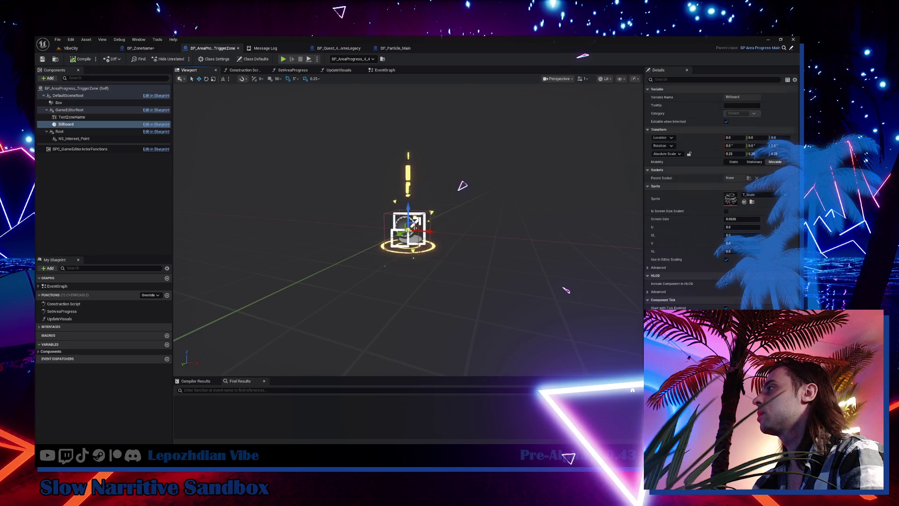
{"action": "left_click", "coordinate": [746, 202]}
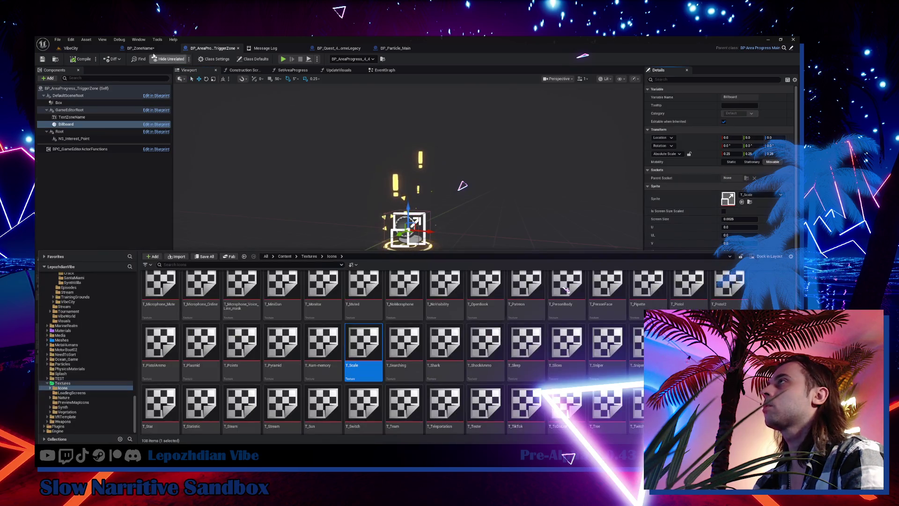
{"action": "key", "text": "ctrl+Tab"}
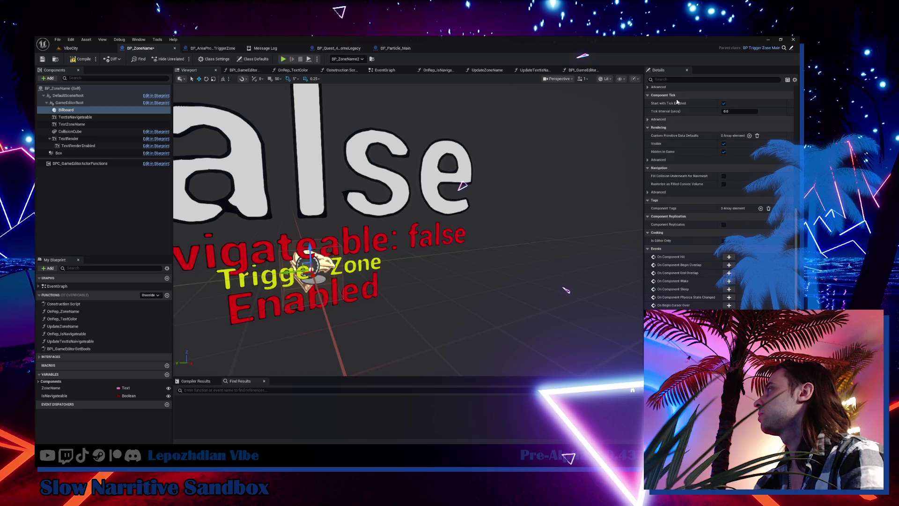
{"action": "scroll", "coordinate": [651, 89], "scroll_direction": "up", "scroll_amount": 1}
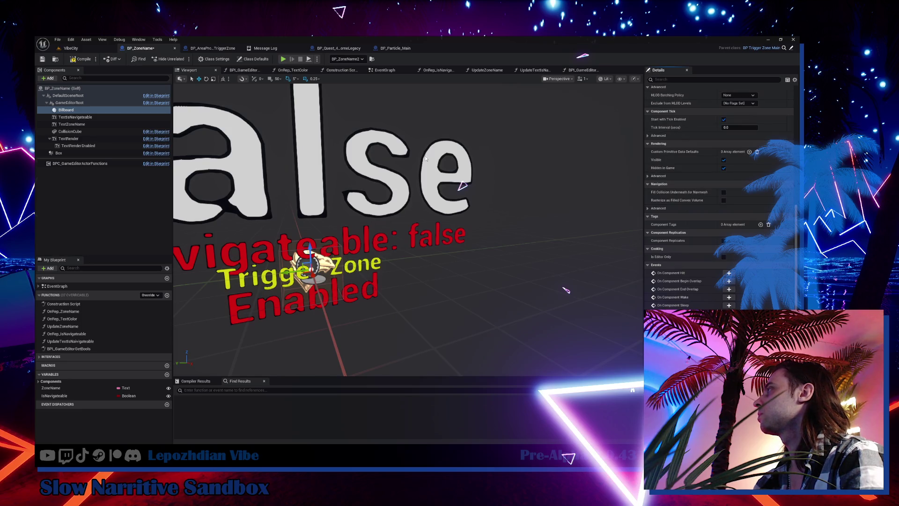
{"action": "left_click", "coordinate": [75, 109]}
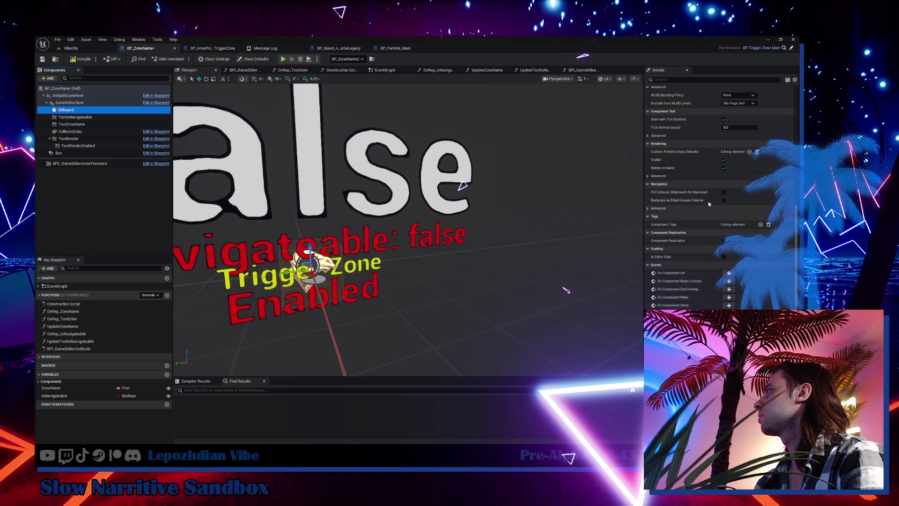
{"action": "left_click", "coordinate": [742, 159]}
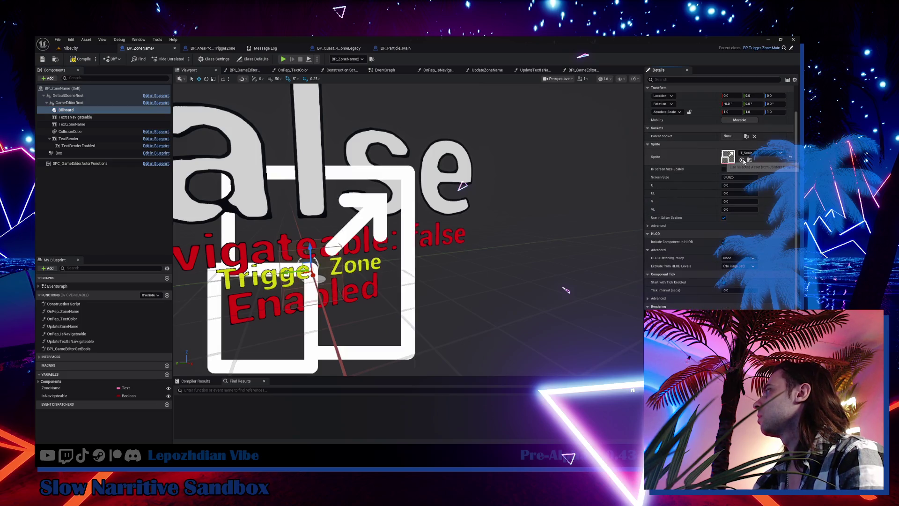
{"action": "scroll", "coordinate": [470, 211], "scroll_direction": "down", "scroll_amount": 5}
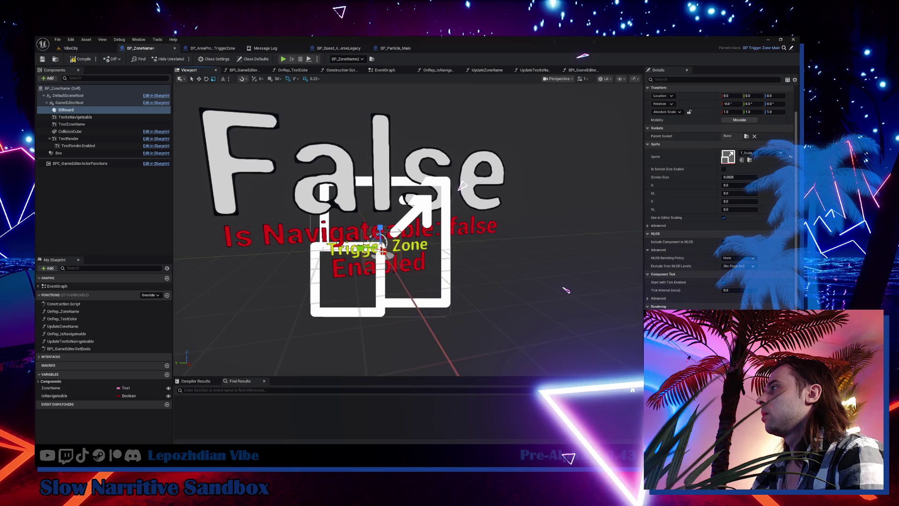
{"action": "left_click_drag", "start_coordinate": [462, 185], "coordinate": [462, 186]}
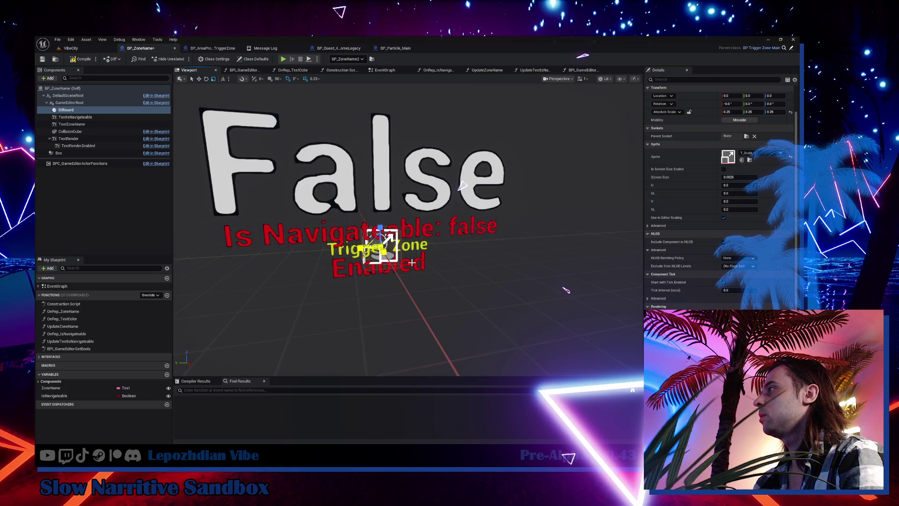
{"action": "scroll", "coordinate": [463, 186], "scroll_direction": "up", "scroll_amount": 5}
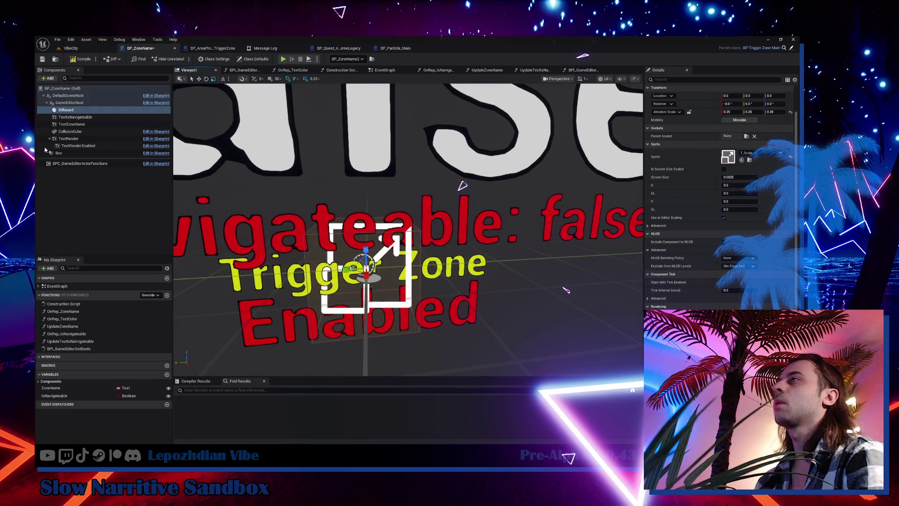
Select the CollisionCube component in BP_TriggerZone_Main to begin renaming it
{"action": "left_click", "coordinate": [70, 131]}
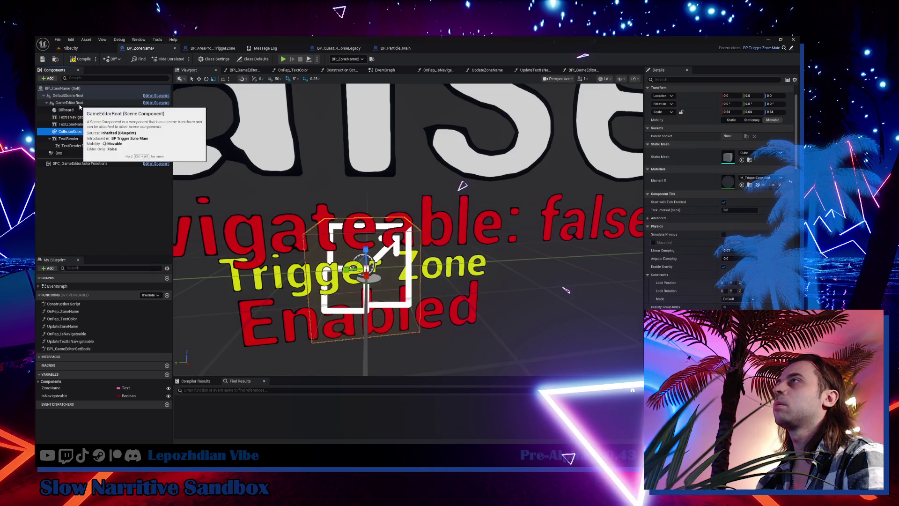
{"action": "left_click", "coordinate": [113, 138]}
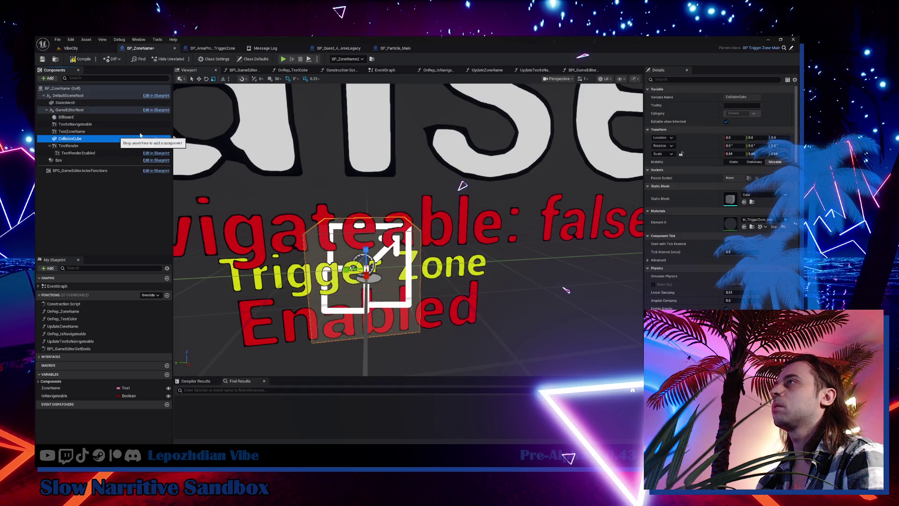
{"action": "left_click", "coordinate": [735, 97]}
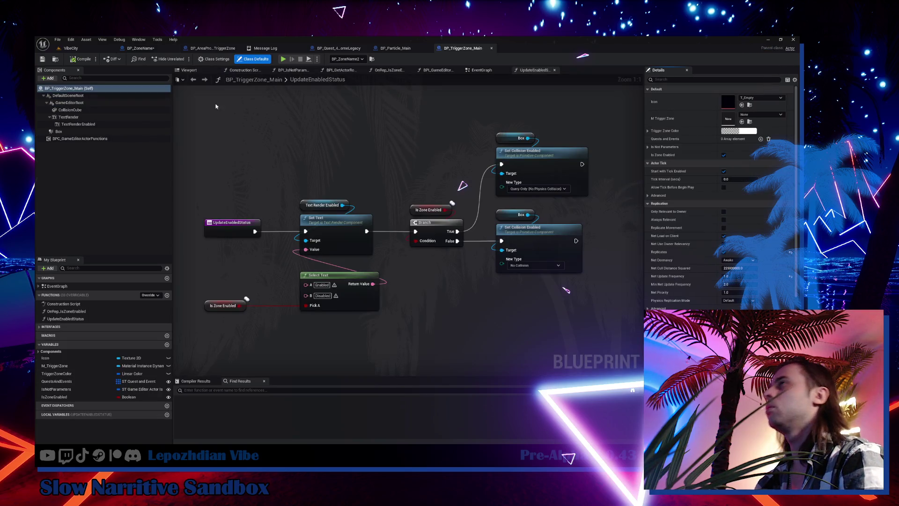
Rename CollisionCube to VisualBorders and compile BP_TriggerZone_Main
{"action": "left_click", "coordinate": [70, 110]}
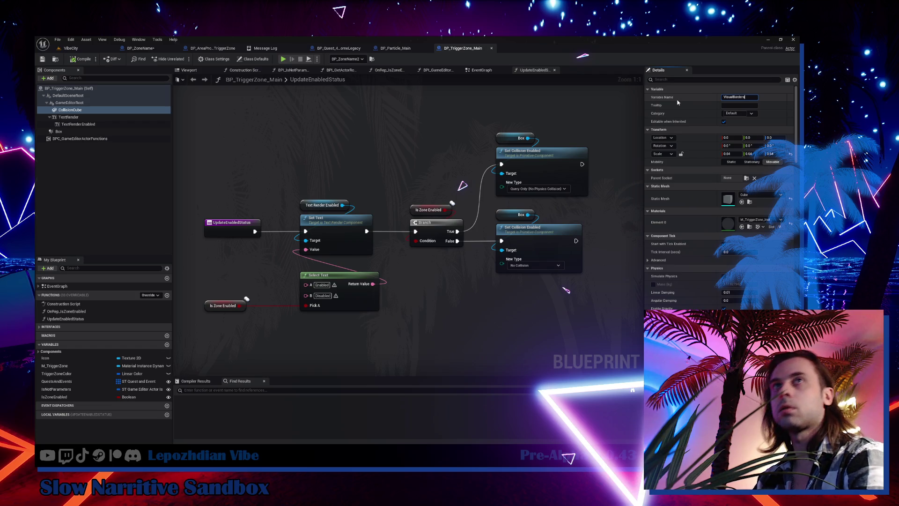
{"action": "key", "text": "Return"}
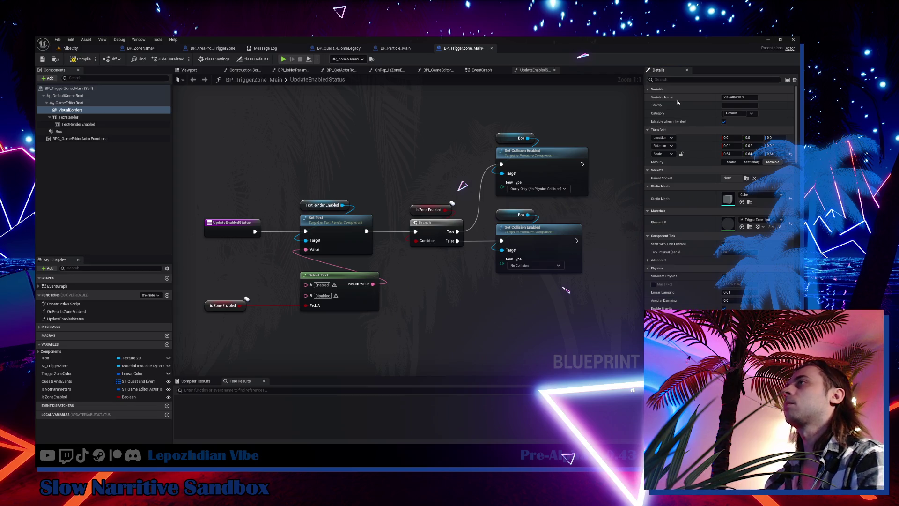
{"action": "left_click", "coordinate": [83, 60]}
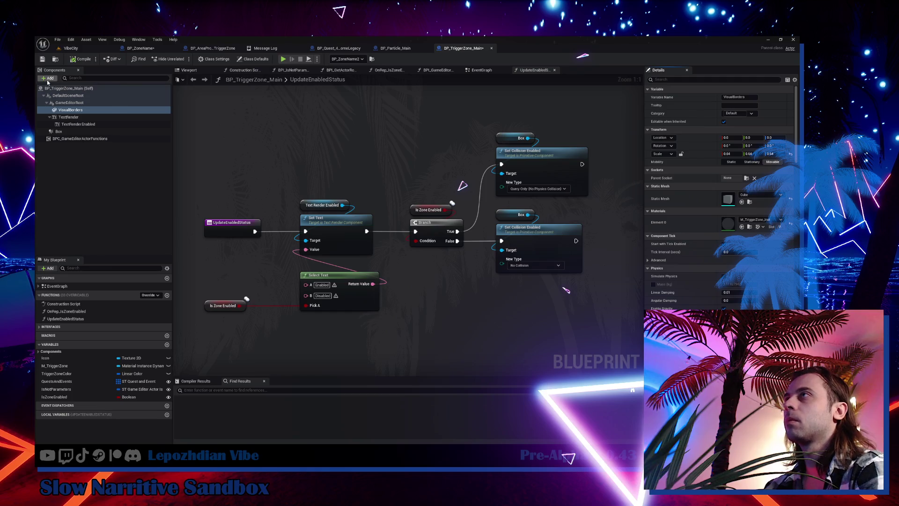
Add a Billboard named BillboardIcon and attach it directly under GameEditorRoot
{"action": "left_click", "coordinate": [48, 79]}
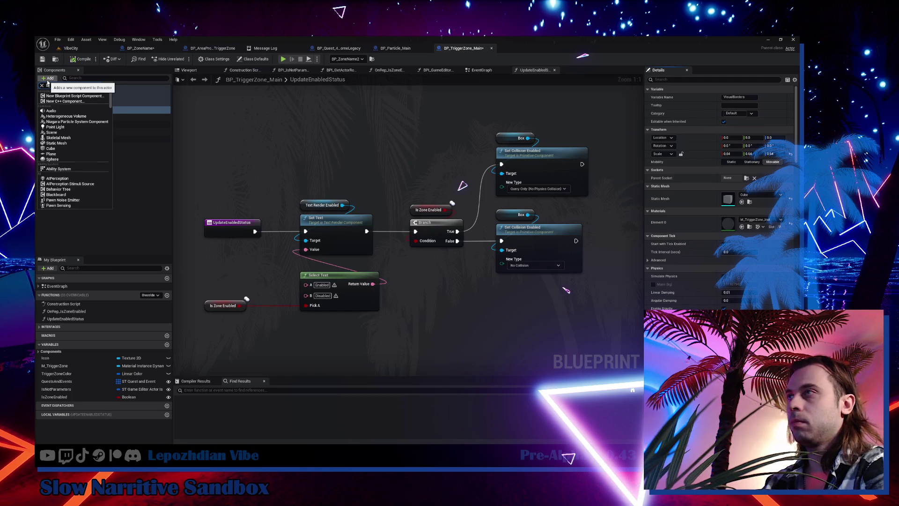
{"action": "key", "text": "Escape"}
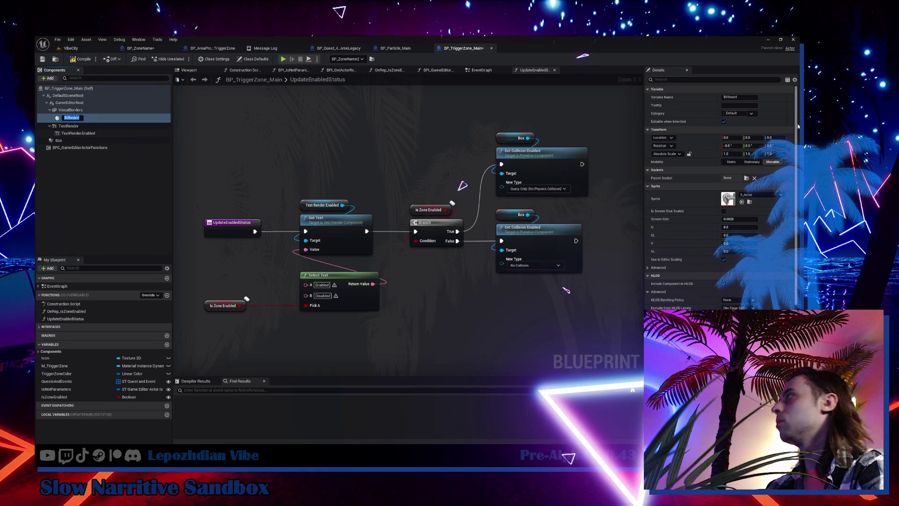
{"action": "left_click", "coordinate": [751, 98]}
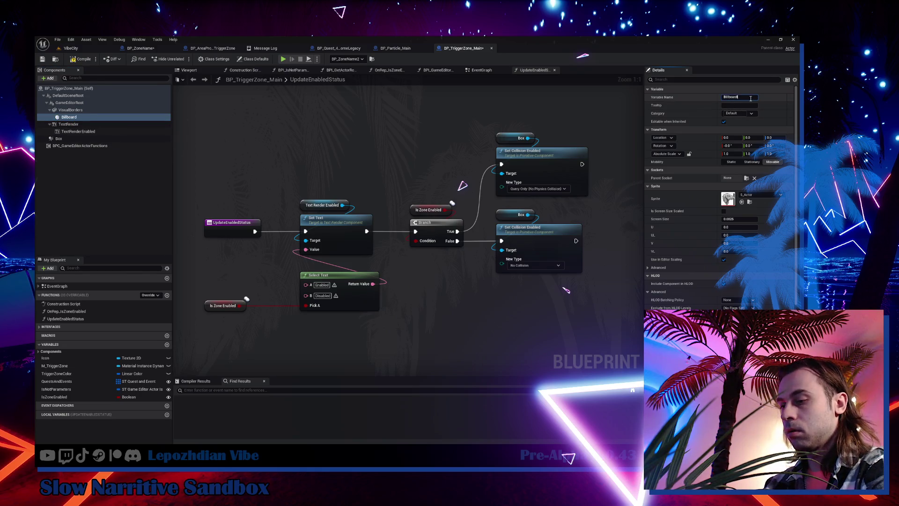
{"action": "key", "text": "Return"}
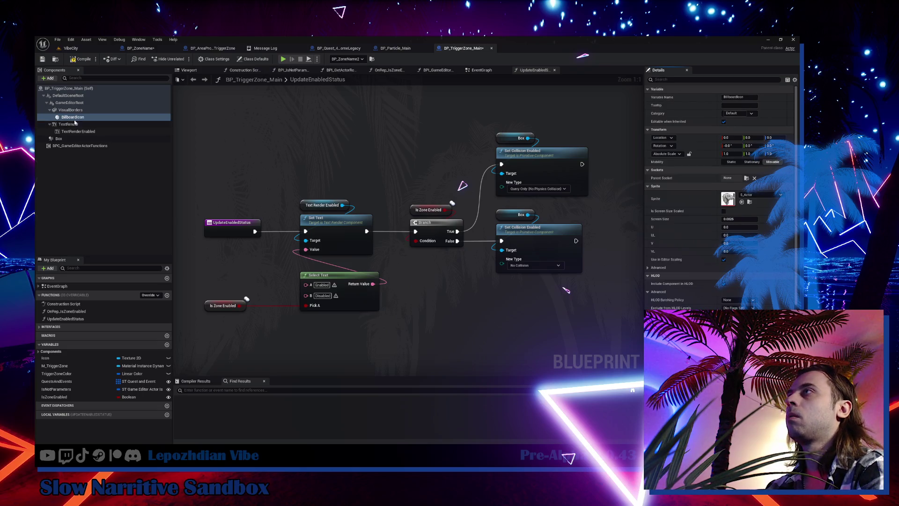
{"action": "left_click_drag", "start_coordinate": [85, 121], "coordinate": [72, 104]}
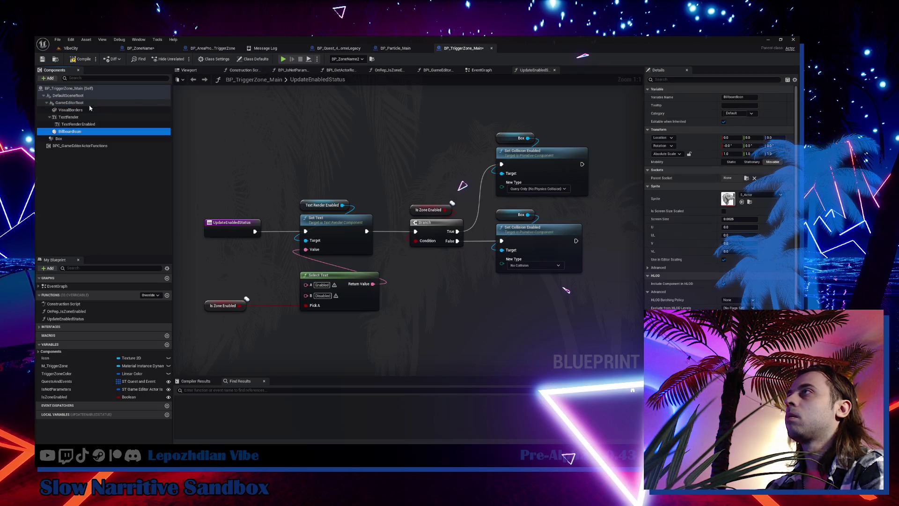
{"action": "left_click", "coordinate": [213, 48]}
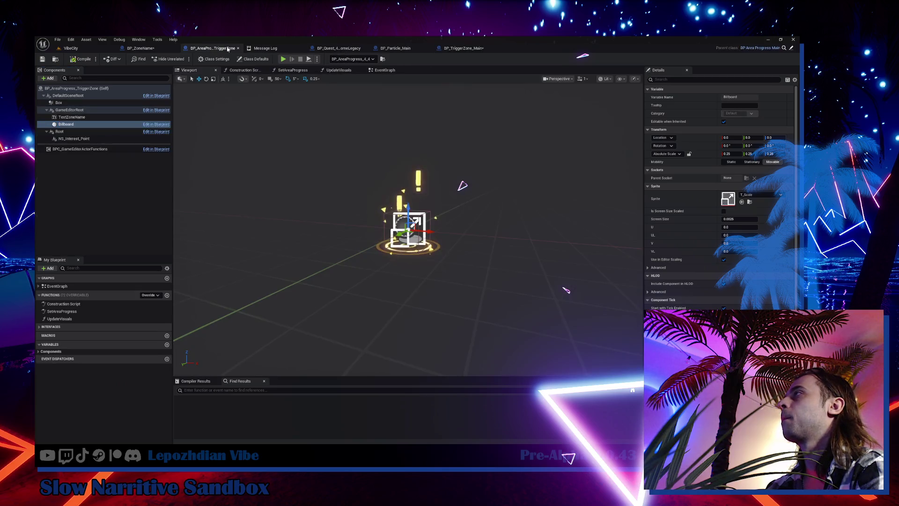
Set BillboardIcon's sprite to T_Scale and show the blueprint's 3D viewport
{"action": "left_click", "coordinate": [749, 202]}
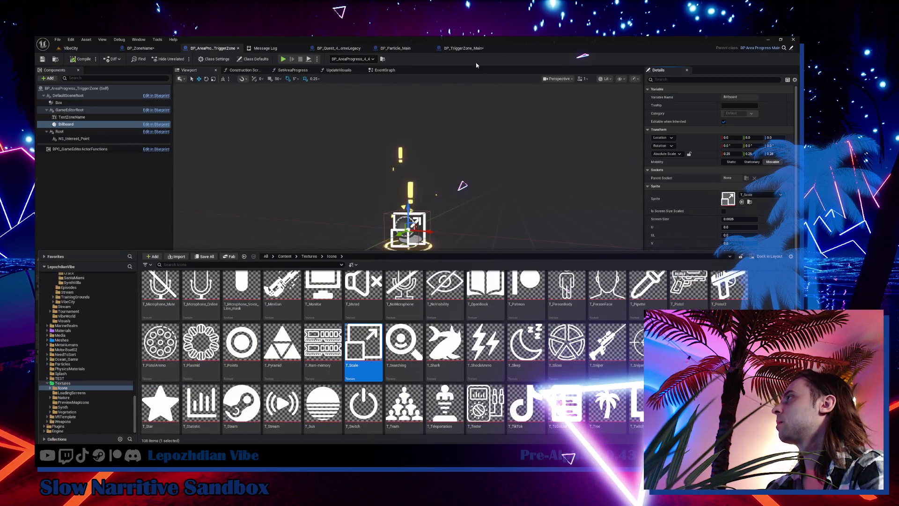
{"action": "left_click", "coordinate": [475, 51]}
{"action": "left_click", "coordinate": [742, 202]}
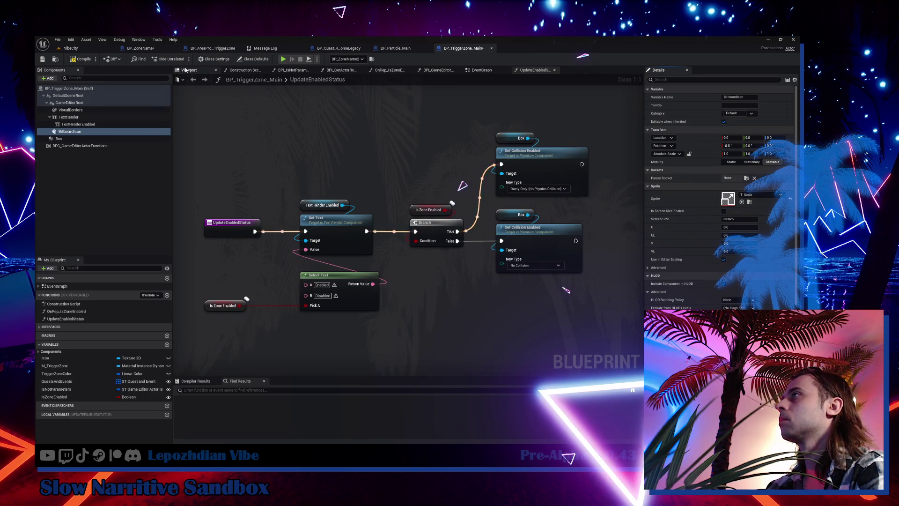
{"action": "left_click", "coordinate": [189, 69]}
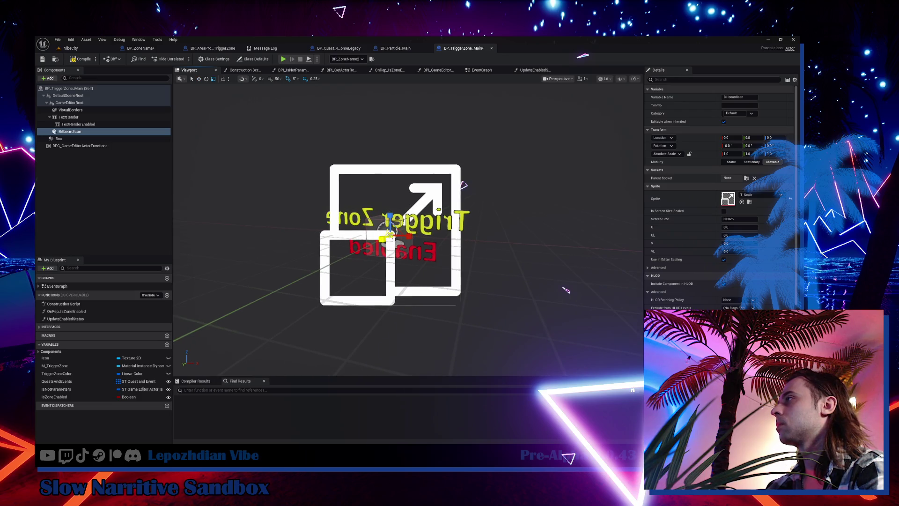
Duplicate VisualBorders under GameEditorRoot and name the copy SelectionCollision
{"action": "scroll", "coordinate": [384, 261], "scroll_direction": "up", "scroll_amount": 3}
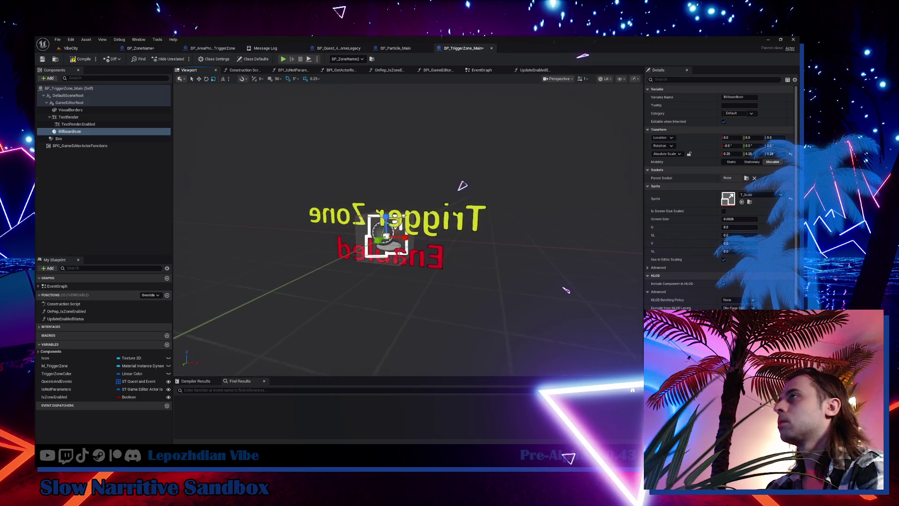
{"action": "left_click", "coordinate": [48, 103]}
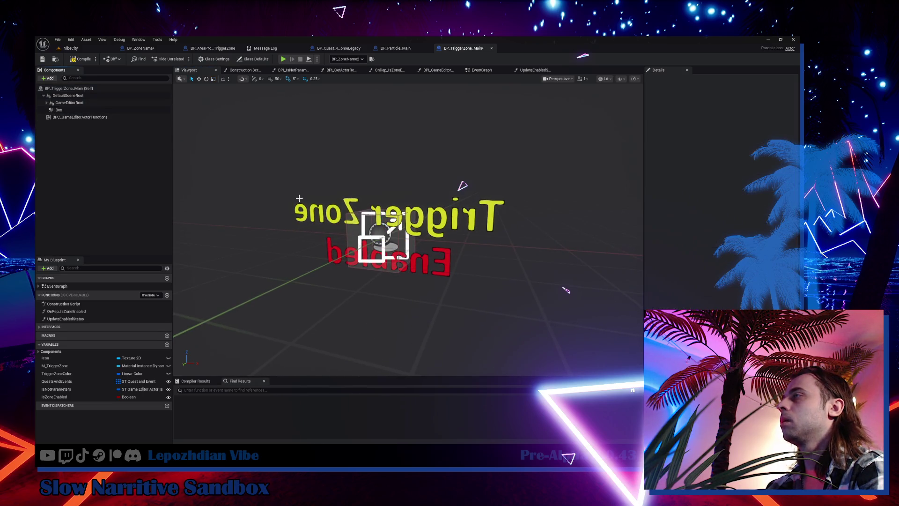
{"action": "left_click", "coordinate": [46, 103]}
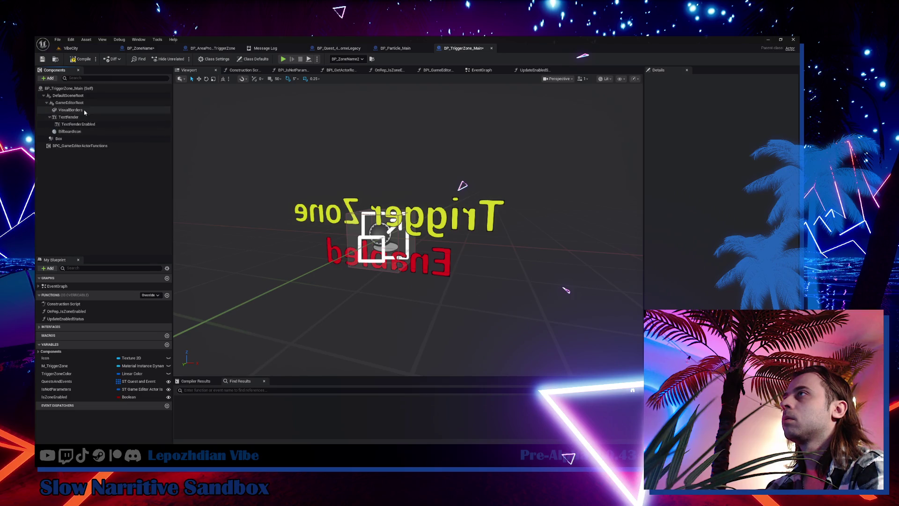
{"action": "left_click", "coordinate": [85, 112]}
{"action": "key", "text": "ctrl+d"}
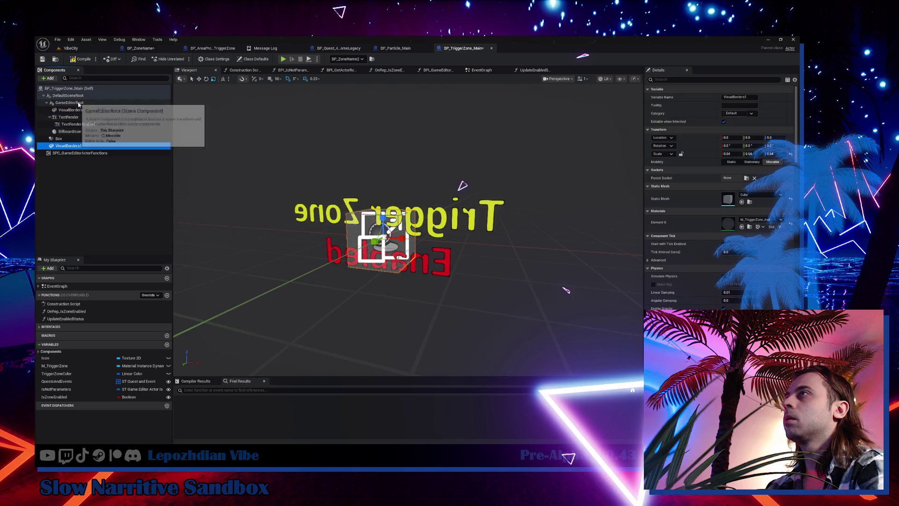
{"action": "left_click_drag", "start_coordinate": [70, 146], "coordinate": [66, 103]}
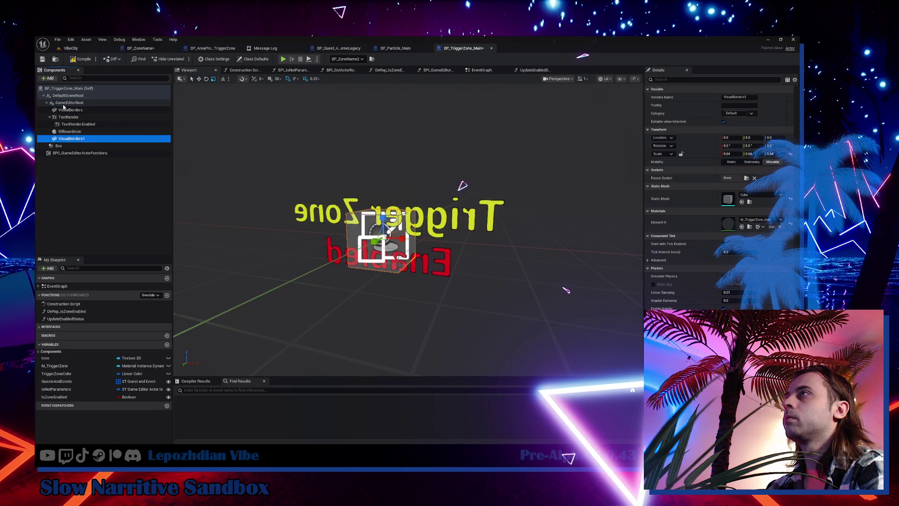
{"action": "left_click", "coordinate": [751, 98]}
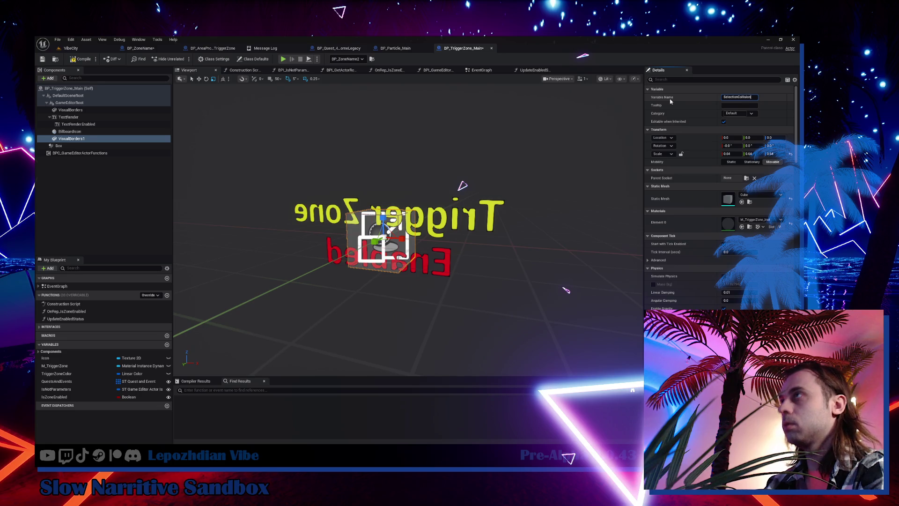
{"action": "key", "text": "Return"}
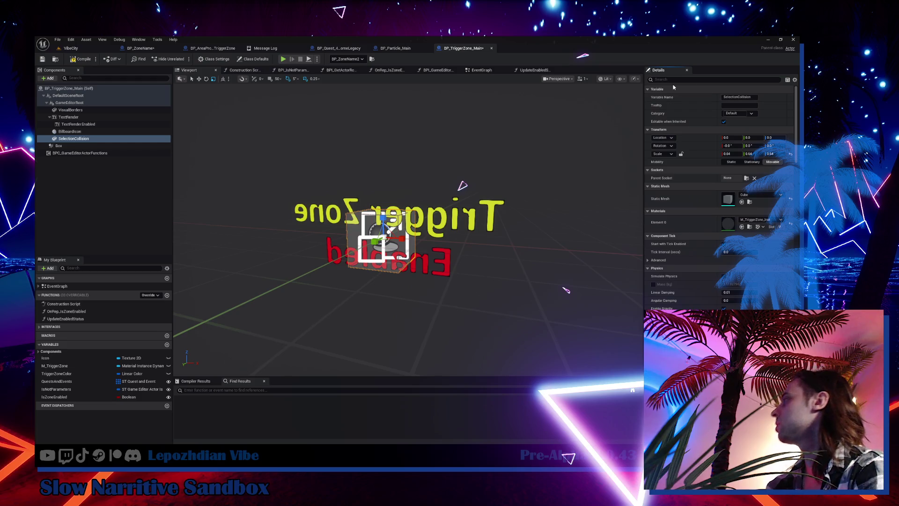
Reset SelectionCollision's material to WorldGridMaterial, make its scale World-absolute, and save BP_TriggerZone_Main
{"action": "left_click", "coordinate": [790, 224]}
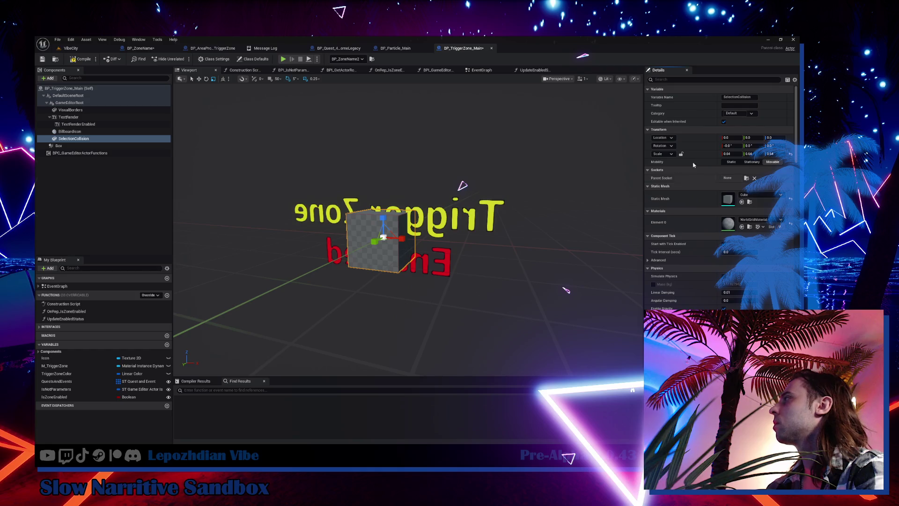
{"action": "left_click", "coordinate": [667, 153]}
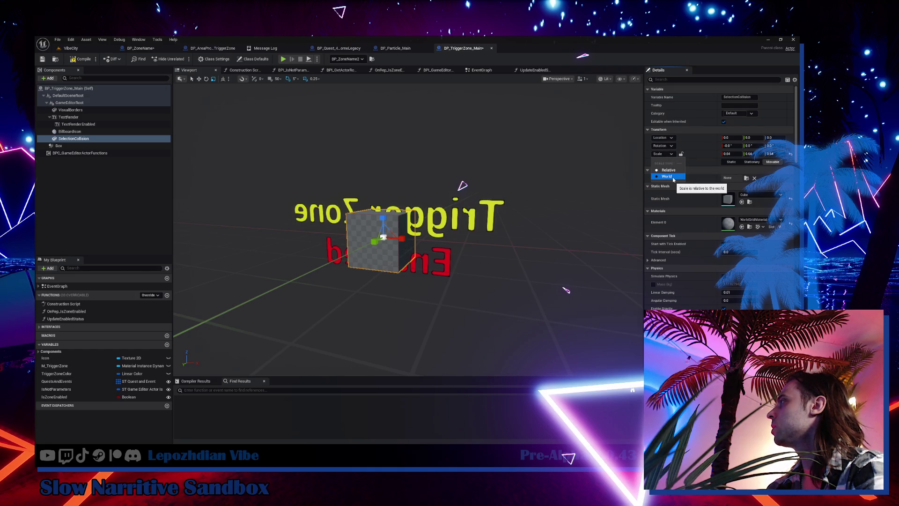
{"action": "left_click", "coordinate": [672, 177]}
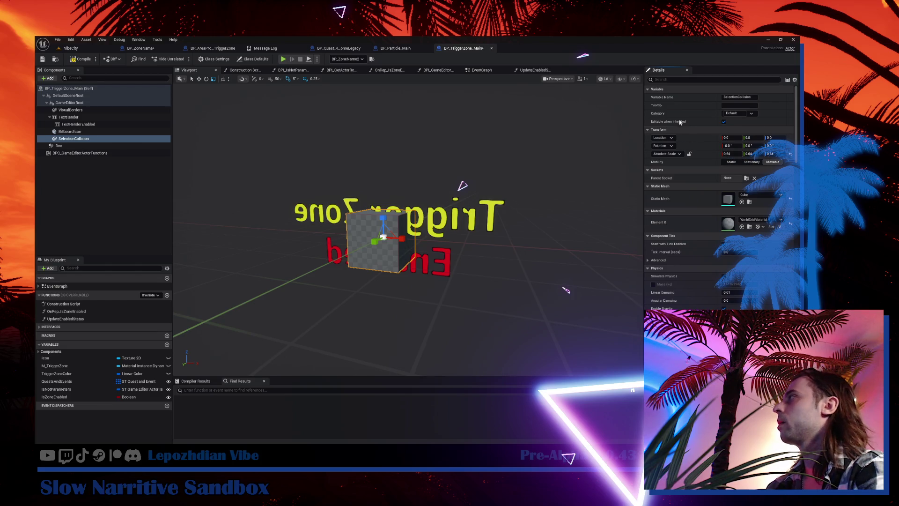
{"action": "scroll", "coordinate": [693, 105], "scroll_direction": "down", "scroll_amount": 5}
{"action": "scroll", "coordinate": [717, 196], "scroll_direction": "down", "scroll_amount": 5}
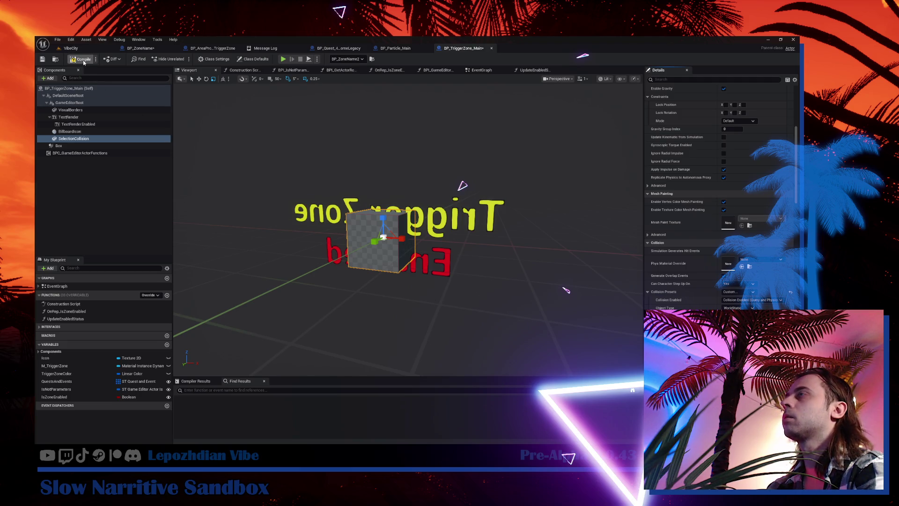
{"action": "left_click", "coordinate": [42, 60]}
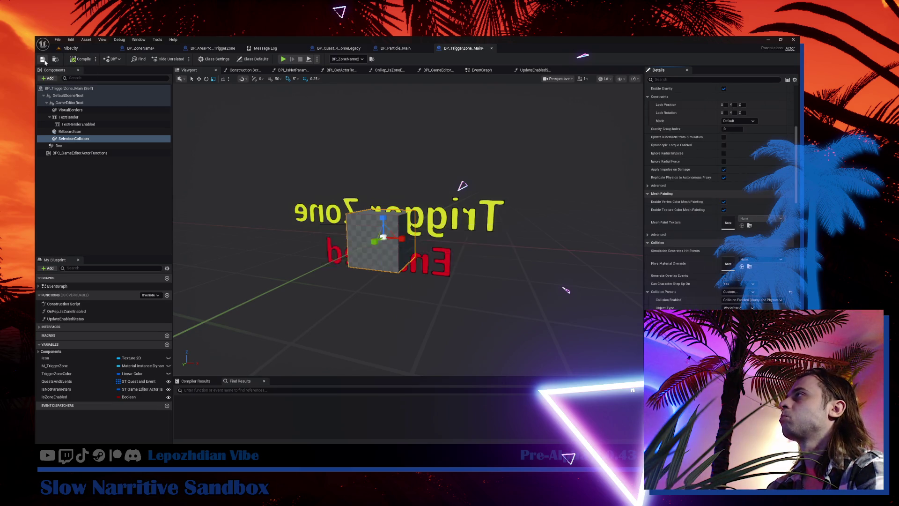
{"action": "left_click", "coordinate": [140, 48]}
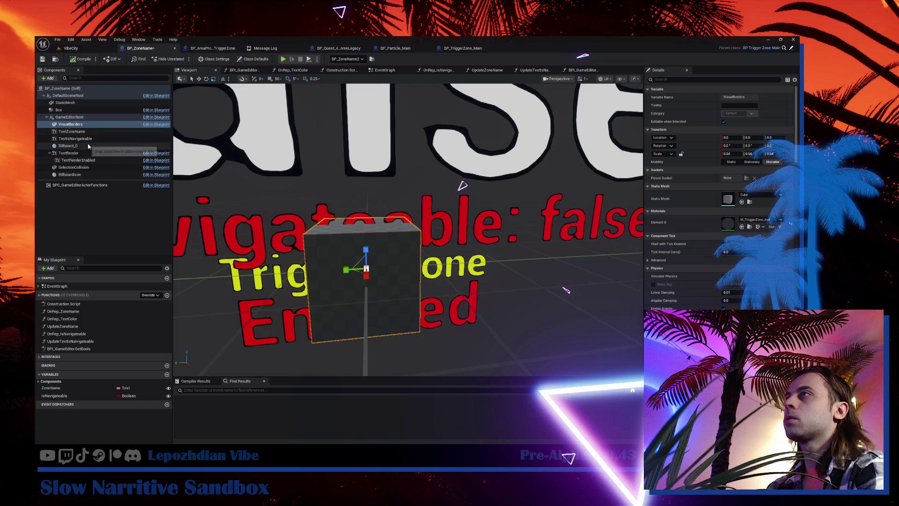
Delete the leftover Billboard_0 component from BP_ZoneName, then return to the VibeCity level
{"action": "left_click", "coordinate": [89, 147]}
{"action": "key", "text": "Delete"}
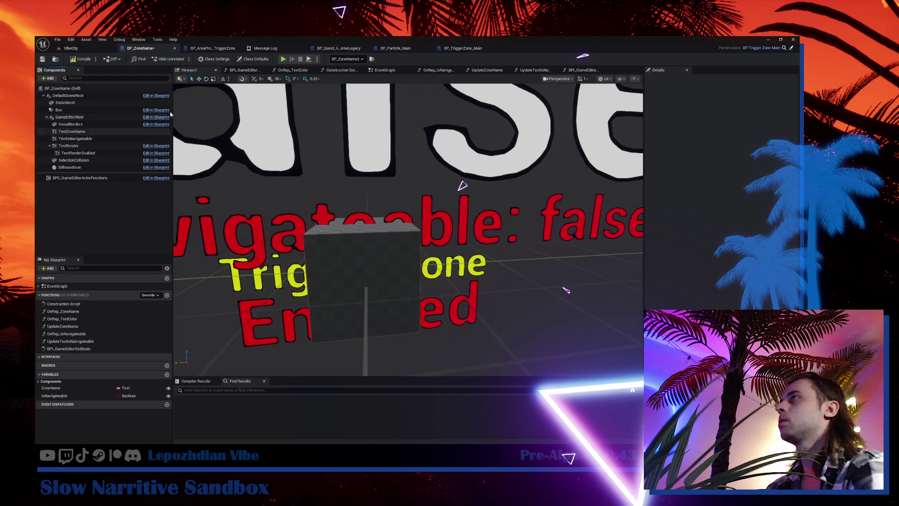
{"action": "left_click", "coordinate": [468, 50]}
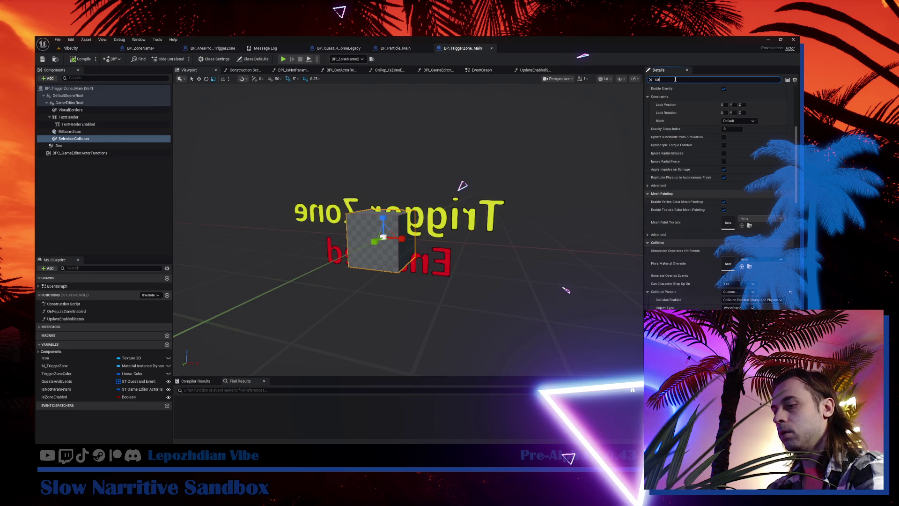
{"action": "type", "text": "s"}
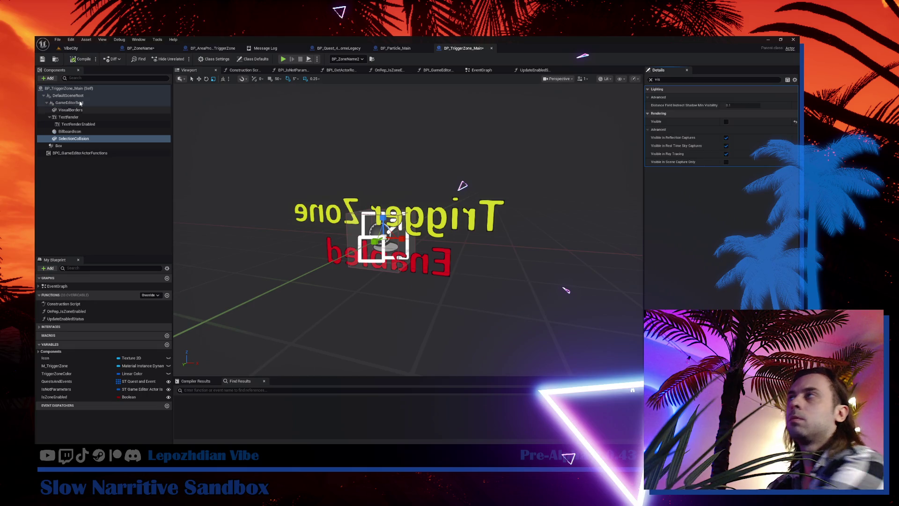
{"action": "left_click", "coordinate": [67, 48]}
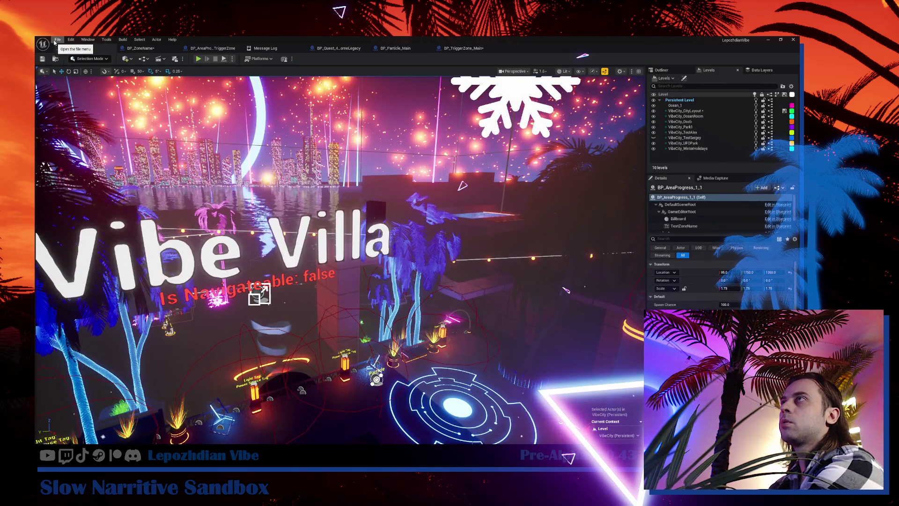
Save all modified assets and start Play in Editor on VibeCity
{"action": "left_click", "coordinate": [55, 40]}
{"action": "left_click", "coordinate": [88, 124]}
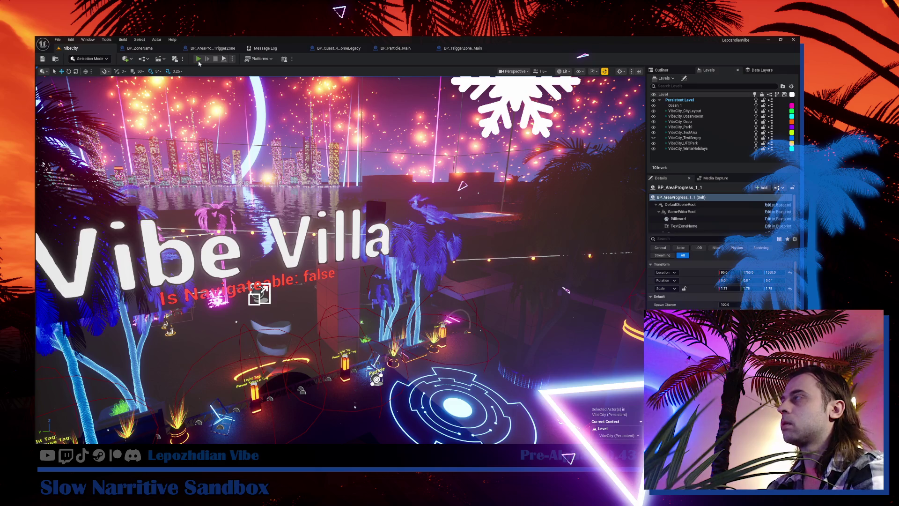
{"action": "left_click", "coordinate": [199, 60]}
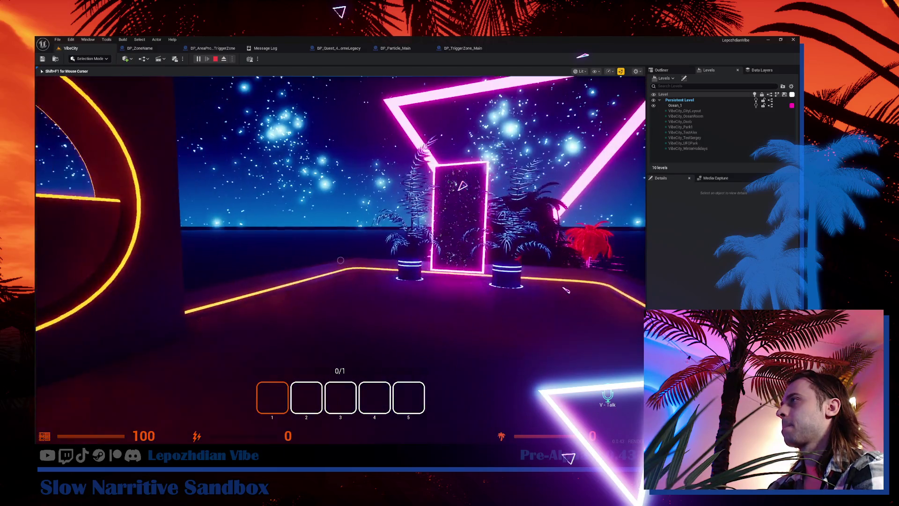
Launch the Vibe Editor from page 2 of the in-game menu and pick the Vibe Villa zone sign
{"action": "key", "text": "Tab"}
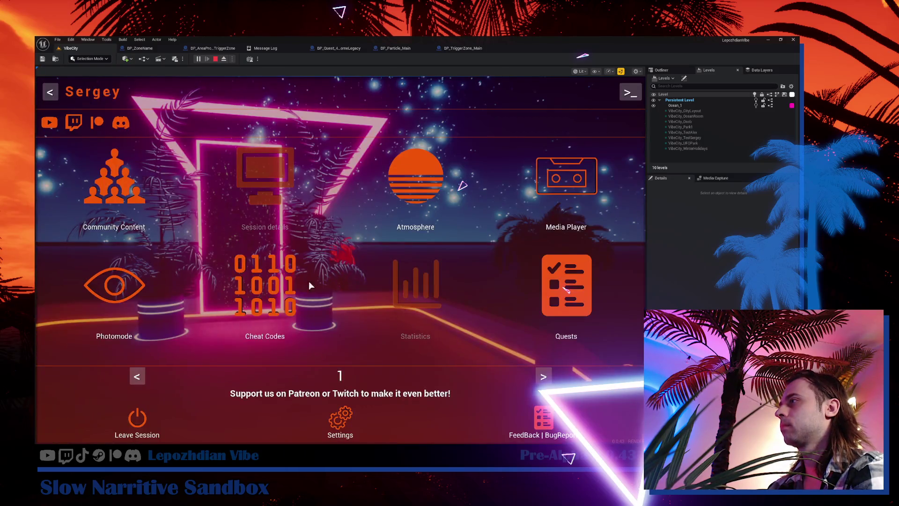
{"action": "left_click", "coordinate": [549, 377]}
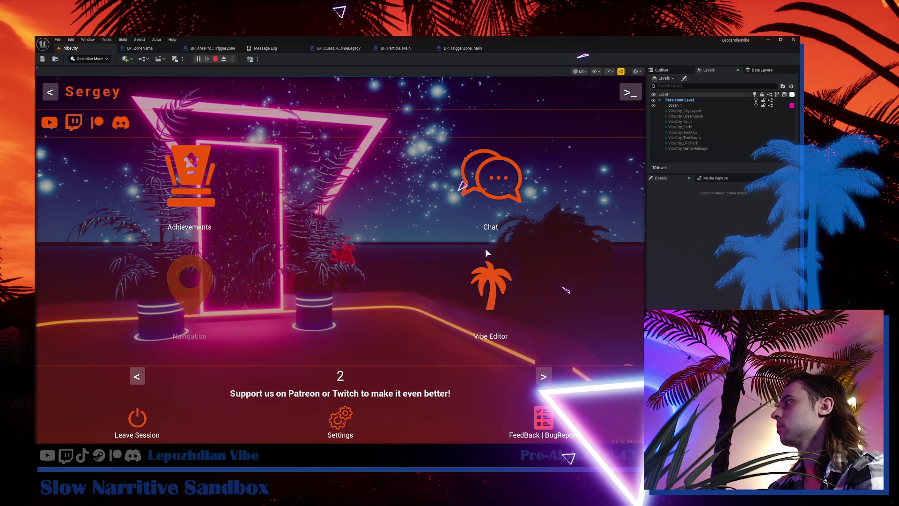
{"action": "left_click", "coordinate": [486, 271]}
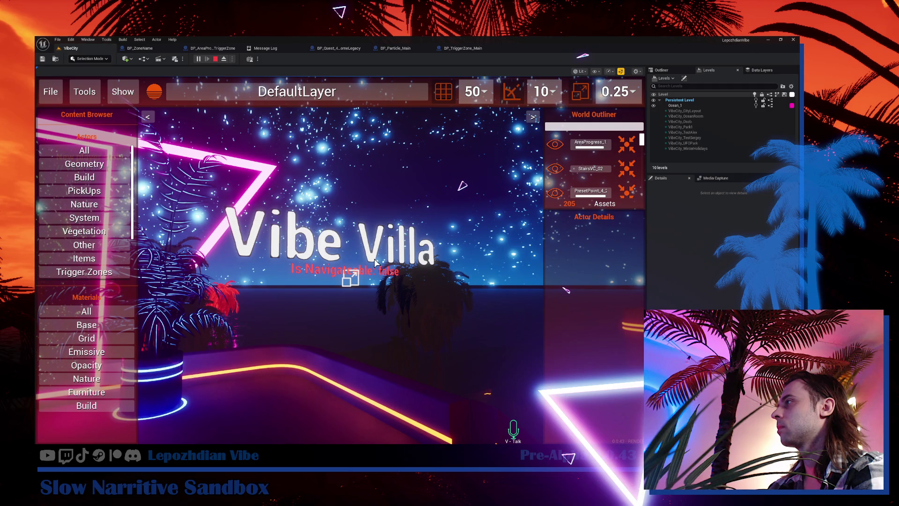
{"action": "right_click", "coordinate": [349, 285]}
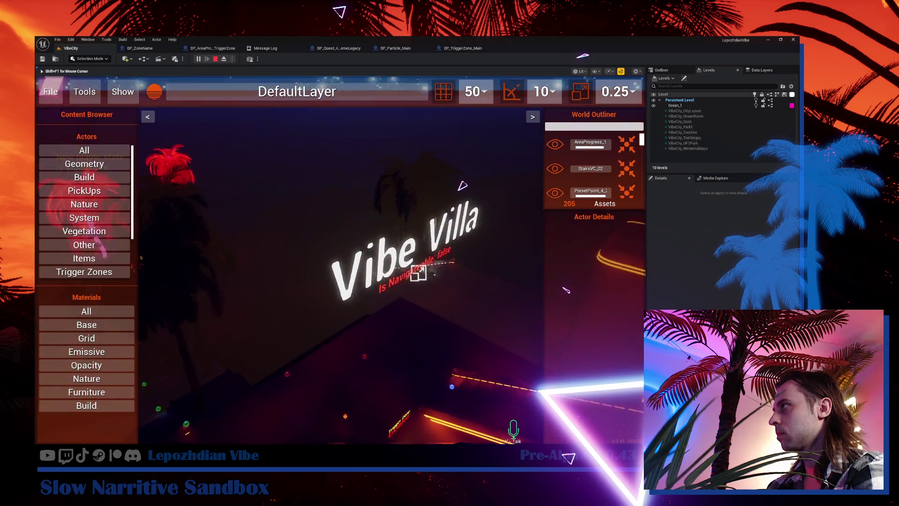
{"action": "key", "text": "shift+F1"}
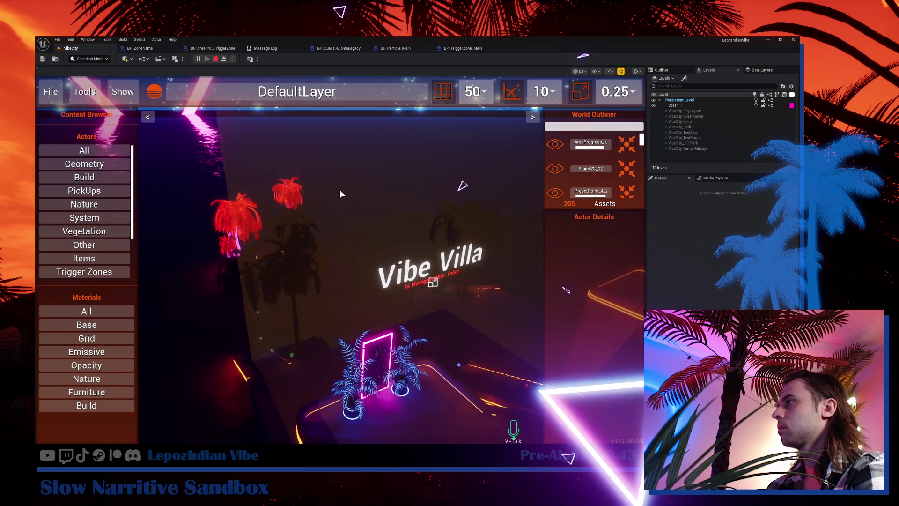
{"action": "left_click", "coordinate": [331, 196]}
{"action": "right_click", "coordinate": [330, 196]}
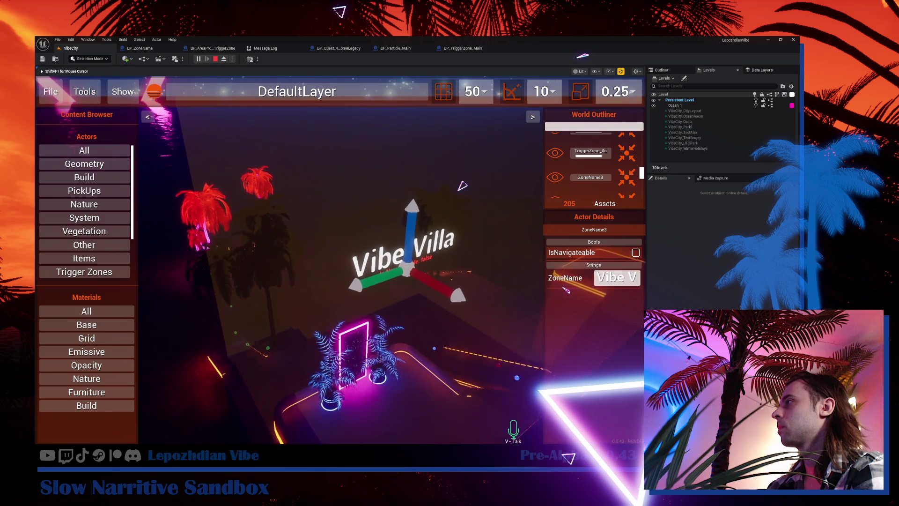